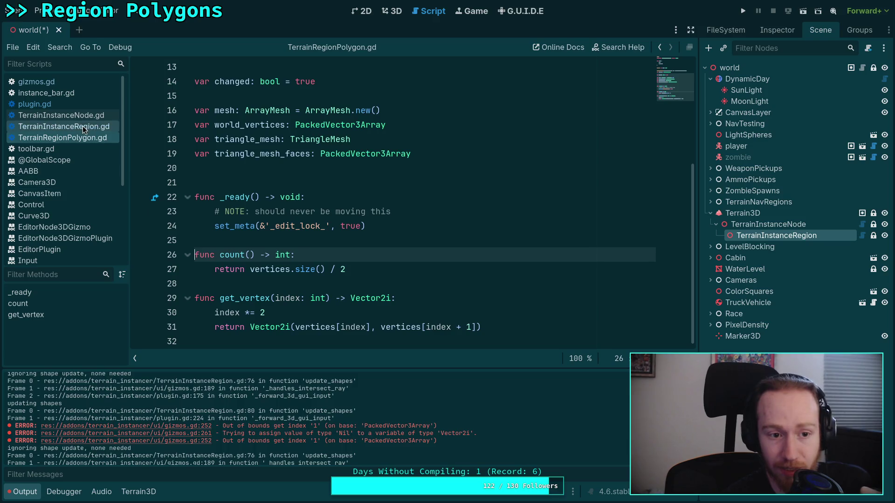
Look over TerrainInstanceRegion.gd, TerrainInstanceNode.gd and plugin.gd, checking the force_next_edit symbol.
left_click(96, 126)
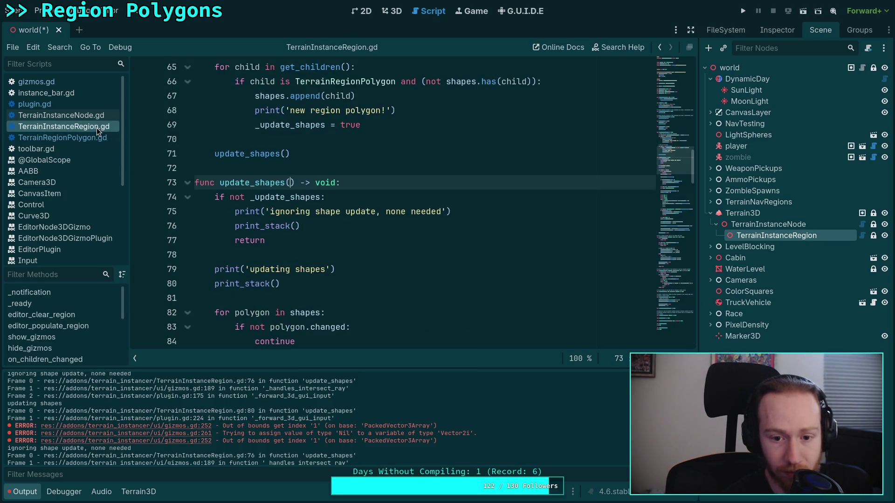
left_click(85, 116)
left_click(79, 104)
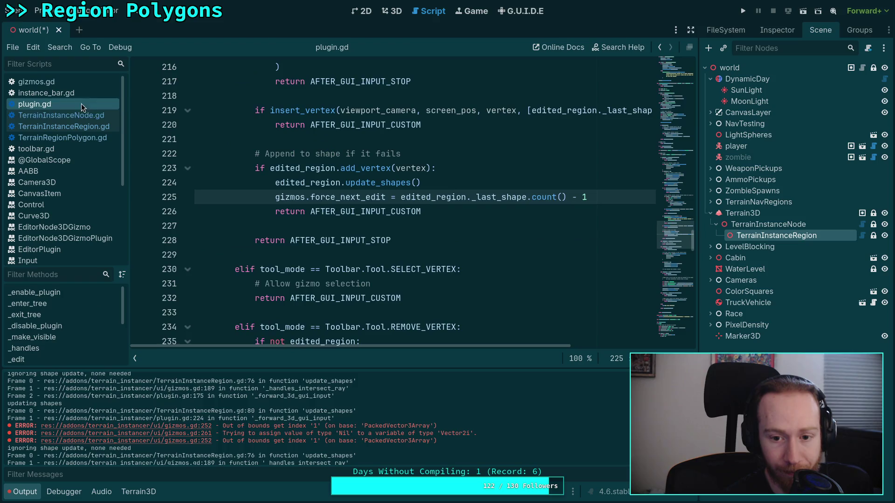
right_click(342, 198)
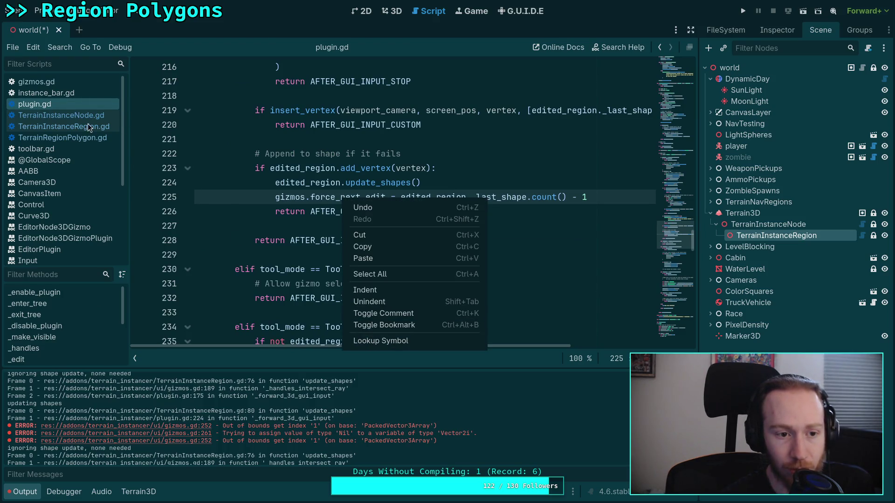
Open gizmos.gd and read through the _handles_intersect_ray code.
left_click(69, 82)
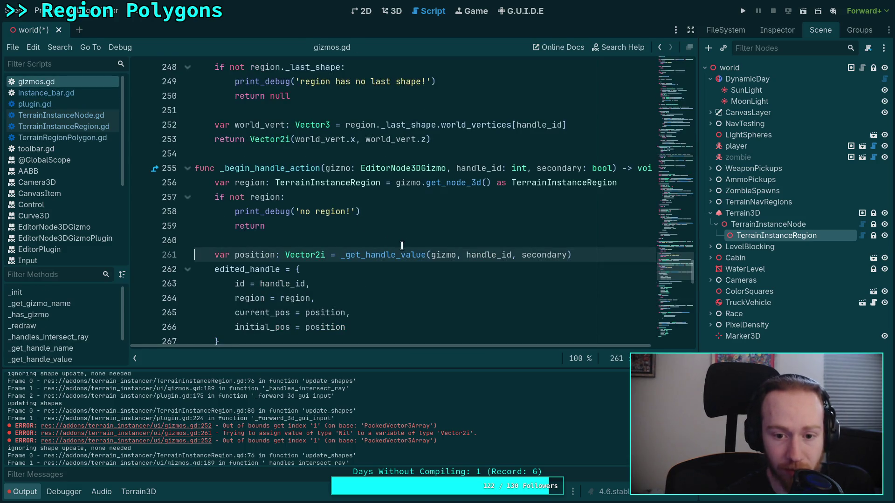
scroll(402, 246, "down", 2)
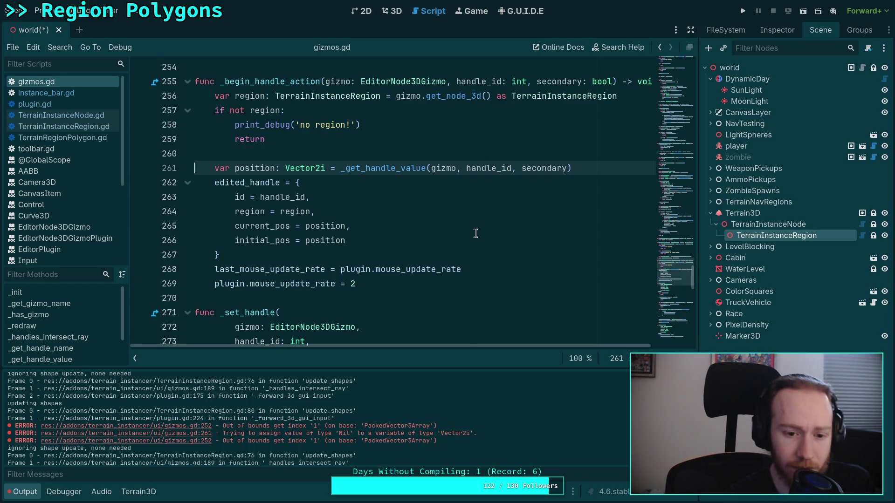
scroll(465, 227, "down", 4)
scroll(465, 227, "down", 15)
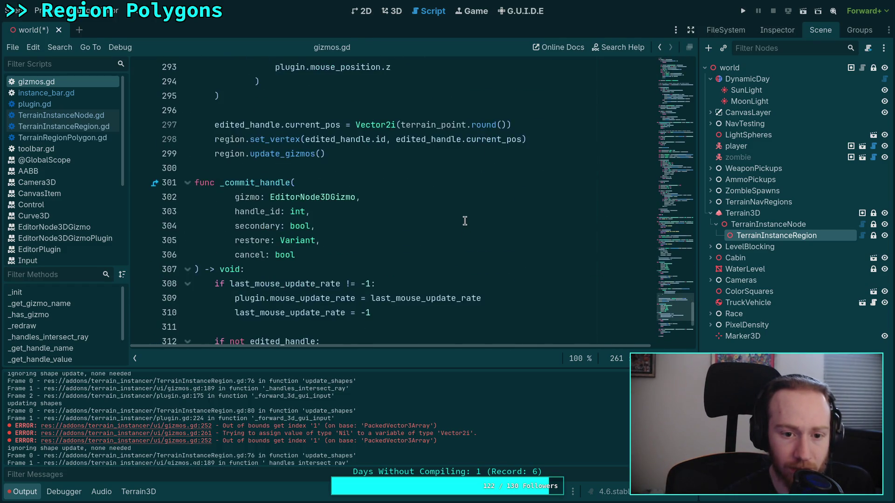
scroll(458, 221, "up", 20)
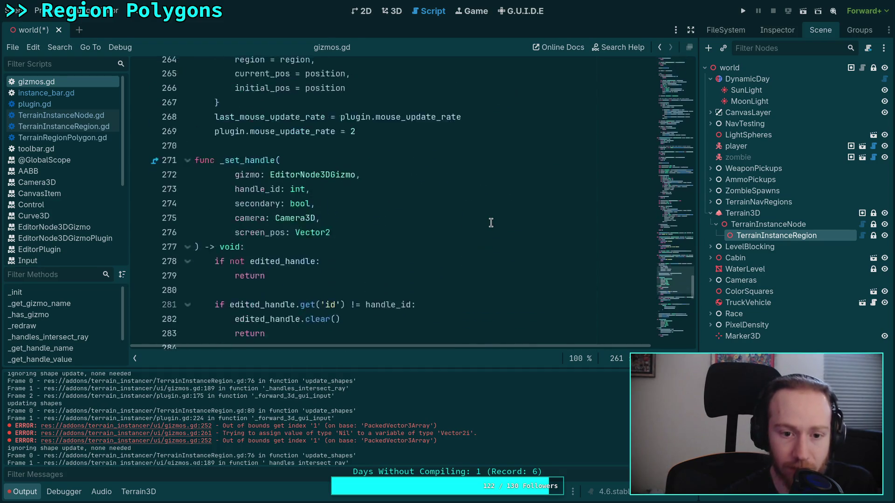
scroll(491, 223, "up", 15)
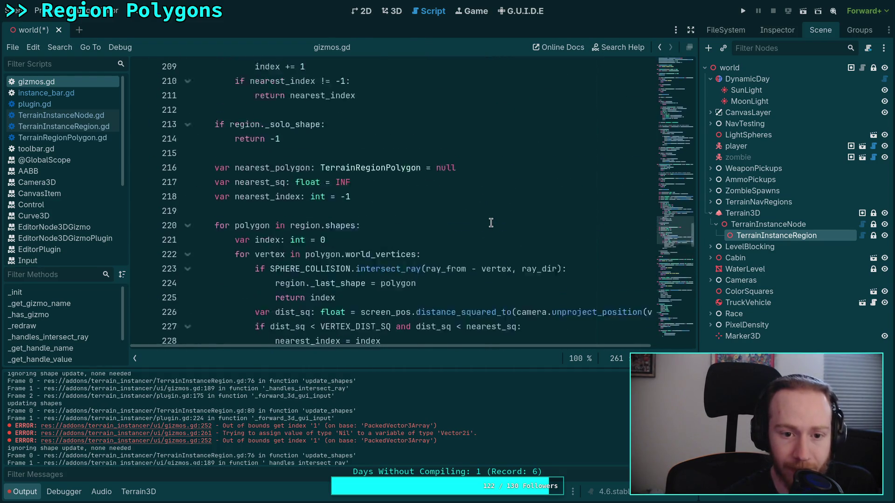
scroll(490, 222, "up", 5)
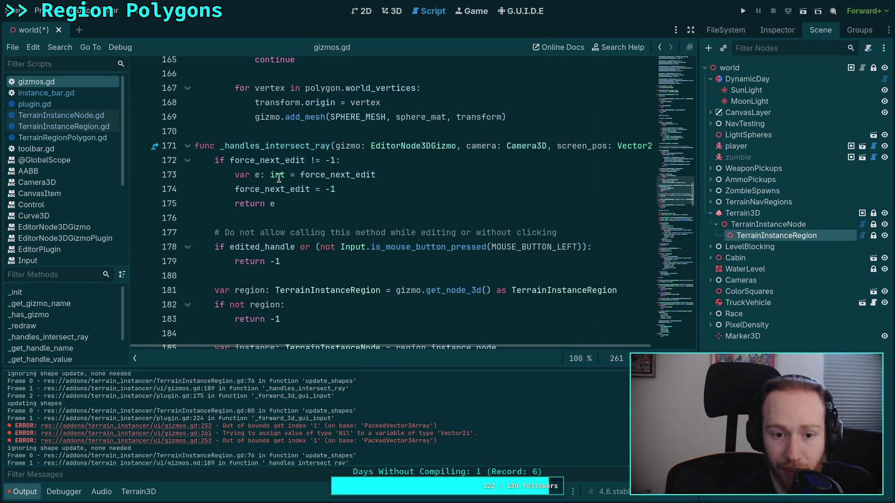
Inspect the value e returned on line 175, then read down through _begin_handle_action.
mouse_move(321, 176)
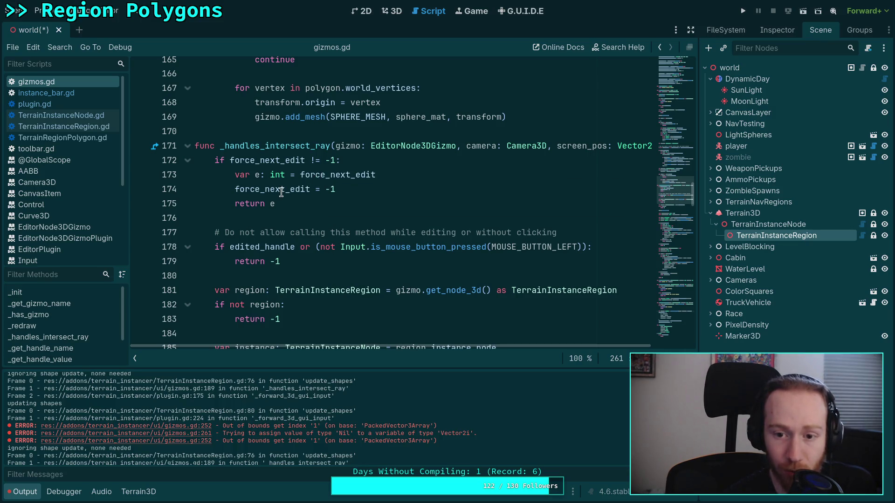
mouse_move(281, 193)
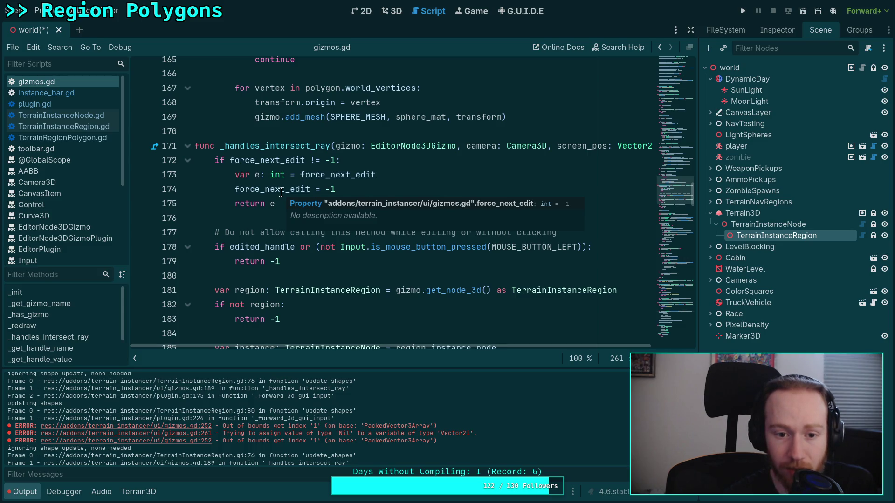
left_click(270, 203)
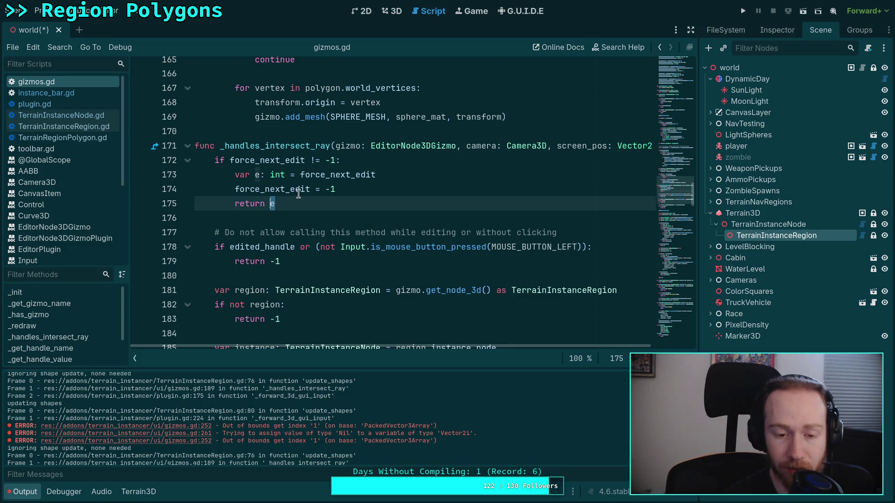
scroll(298, 193, "down", 15)
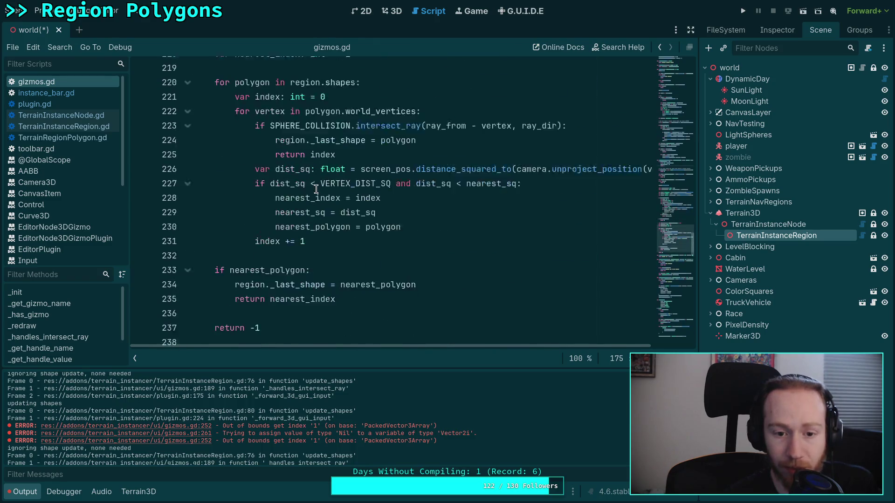
scroll(316, 189, "down", 6)
scroll(279, 174, "down", 2)
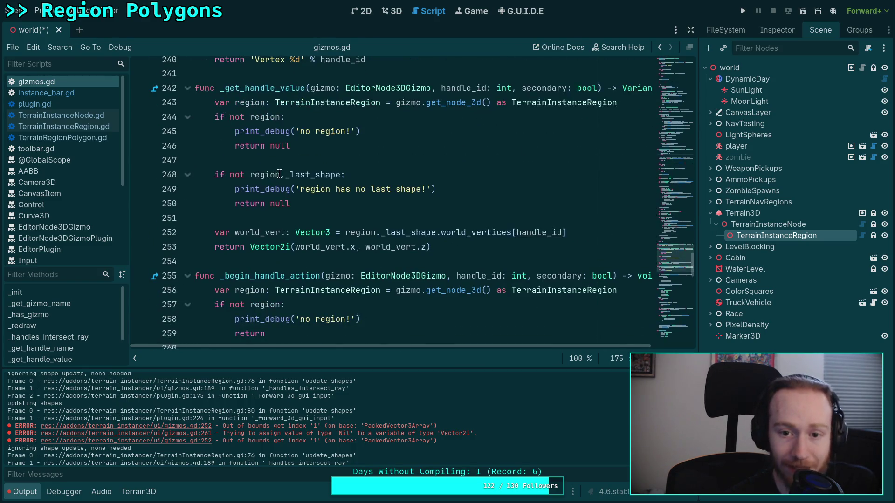
scroll(280, 174, "down", 4)
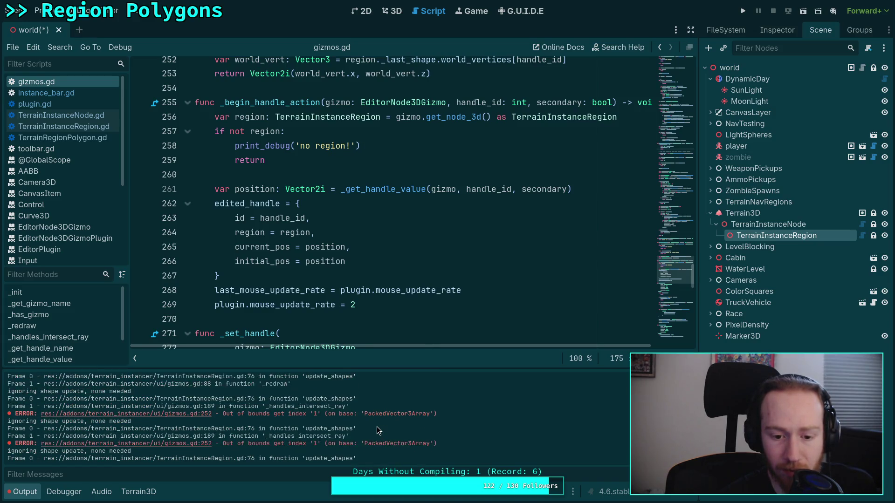
Cycle through TerrainInstanceNode.gd, toolbar.gd, TerrainRegionPolygon.gd and TerrainInstanceRegion.gd, ending in plugin.gd at line 225.
scroll(240, 184, "up", 7)
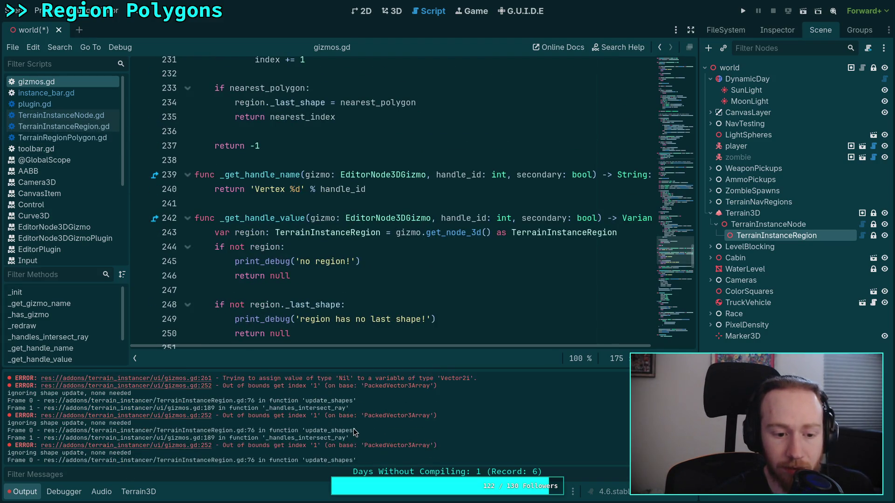
scroll(354, 429, "up", 1)
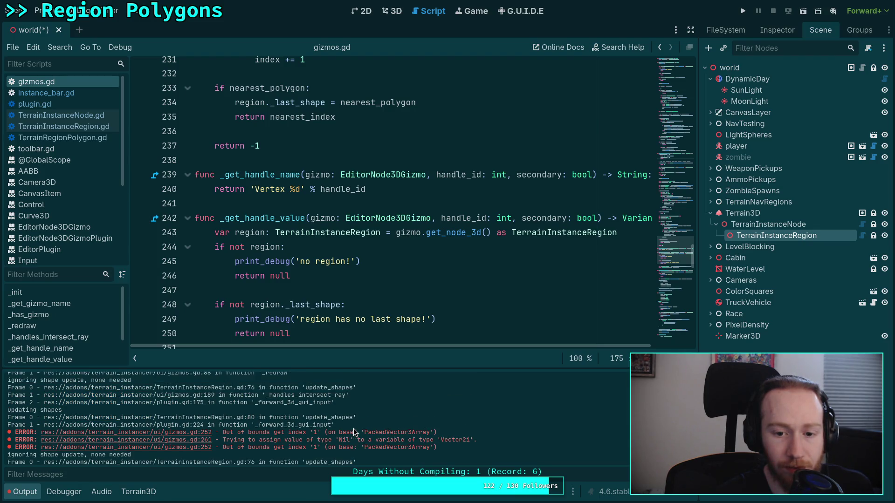
scroll(195, 252, "up", 2)
left_click(77, 118)
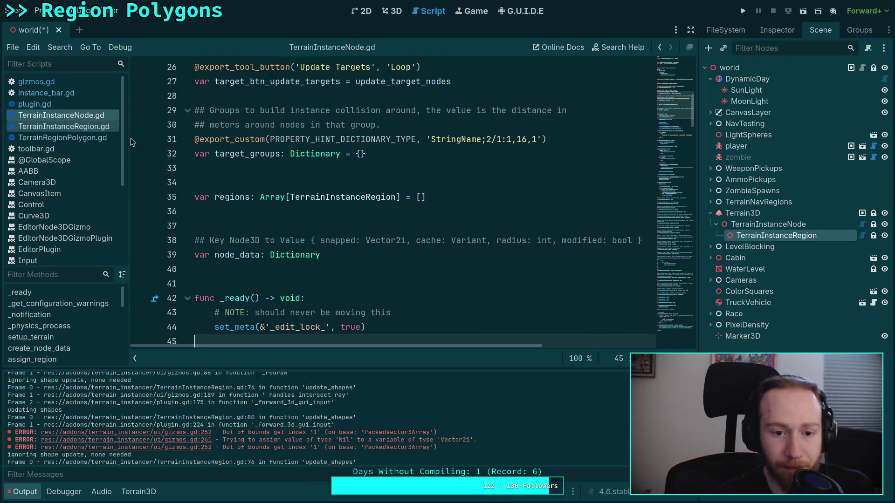
left_click(46, 149)
left_click(95, 136)
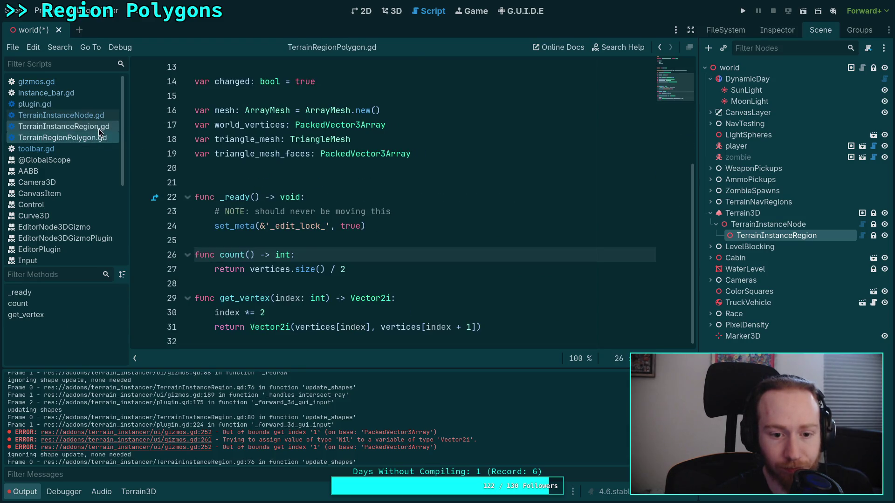
left_click(99, 129)
left_click(38, 104)
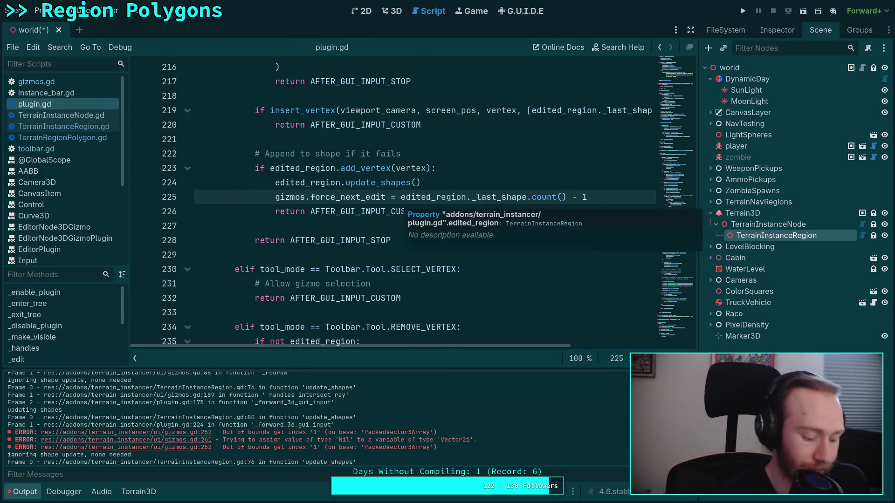
key("ctrl+f")
Search plugin.gd for force_next_edit and step through all 3 matches, wrapping back to line 225.
type("fgo")
key("BackSpace")
key("BackSpace")
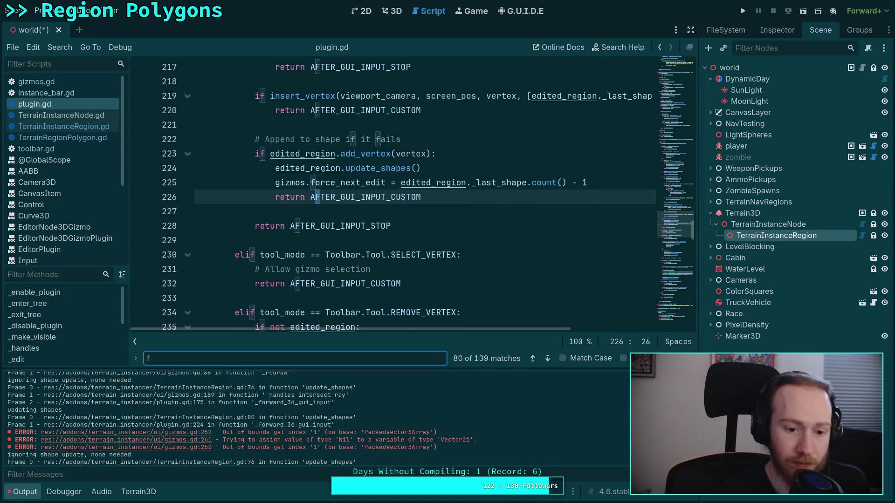
type("orce_next_edit")
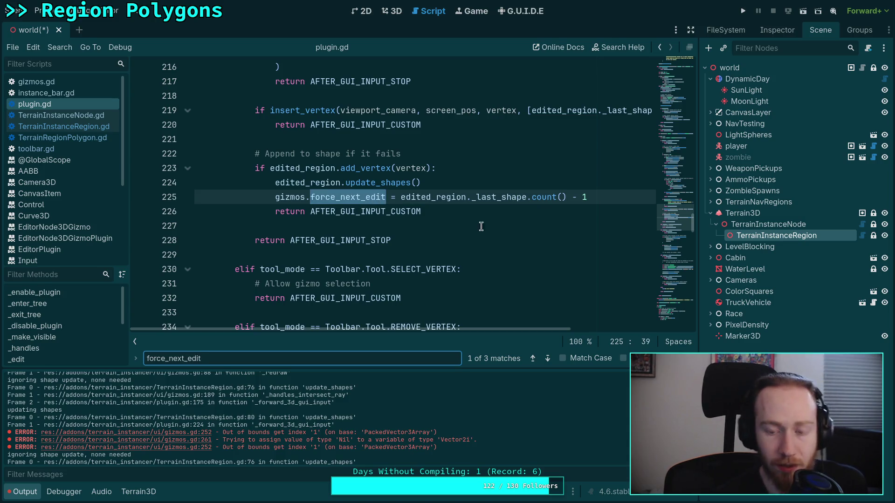
double_click(490, 197)
mouse_move(355, 173)
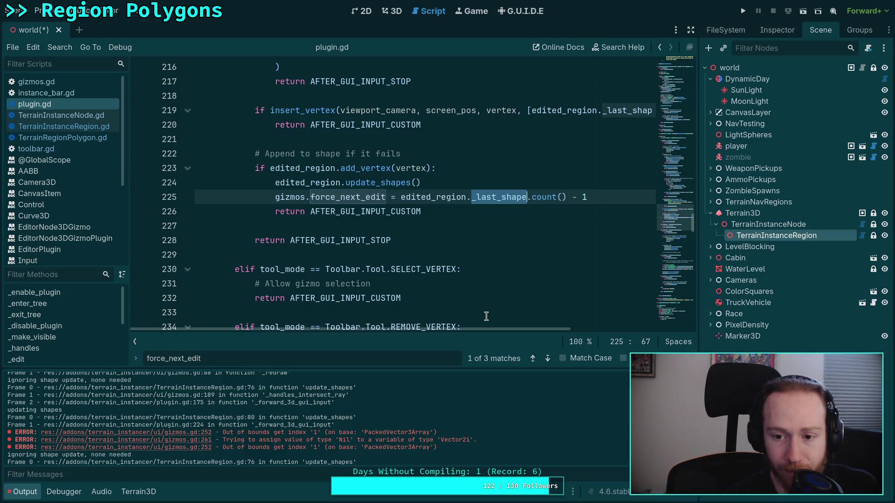
left_click(548, 362)
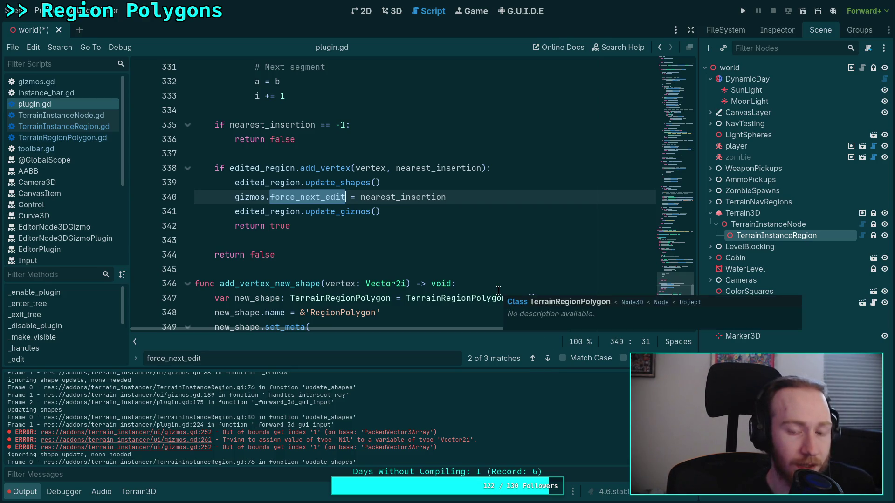
left_click(543, 359)
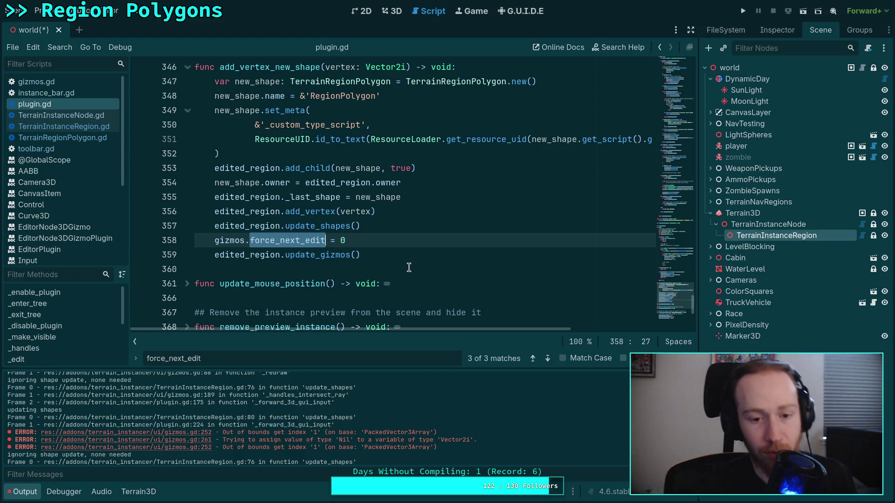
left_click(546, 359)
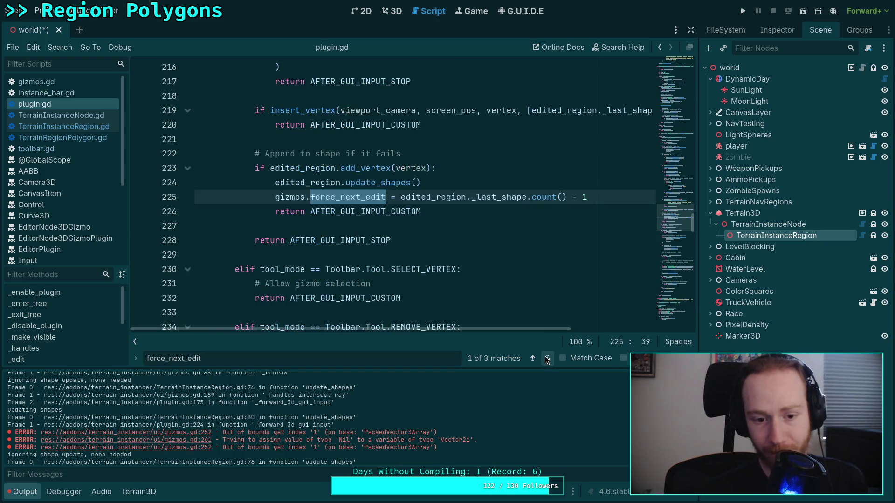
Add print('force next edit: %d' % gizmos.force_next_edit) as line 226, save, and show the 3D view.
left_click(593, 197)
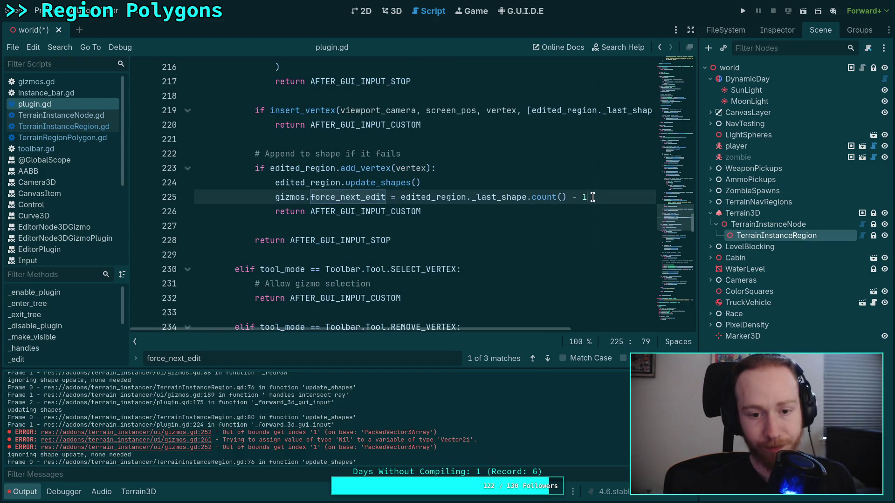
key("Return")
type("print('")
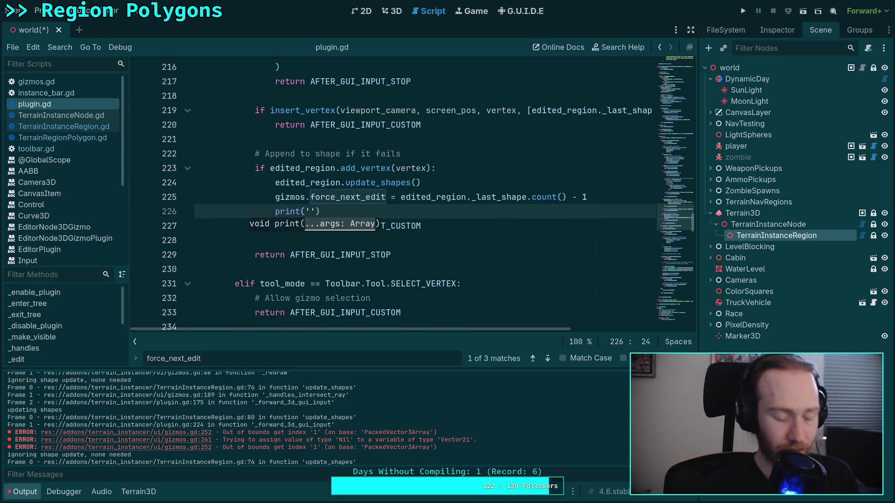
type("force next")
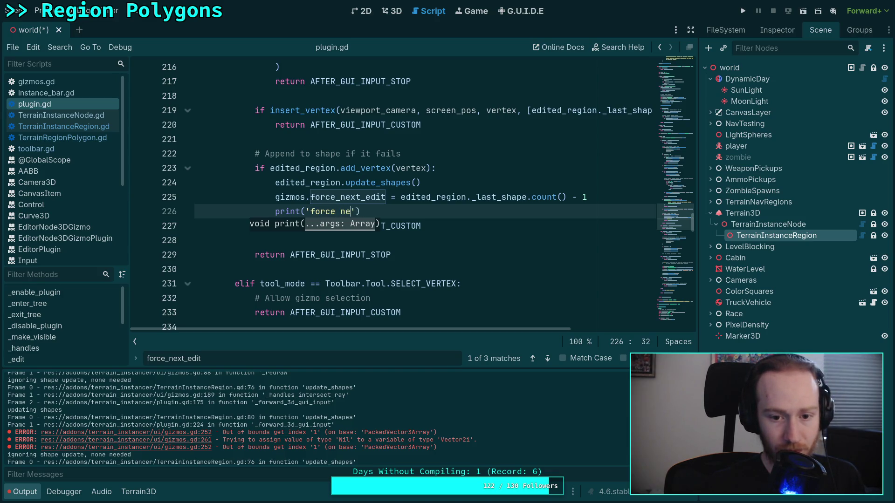
type(" edit: %d")
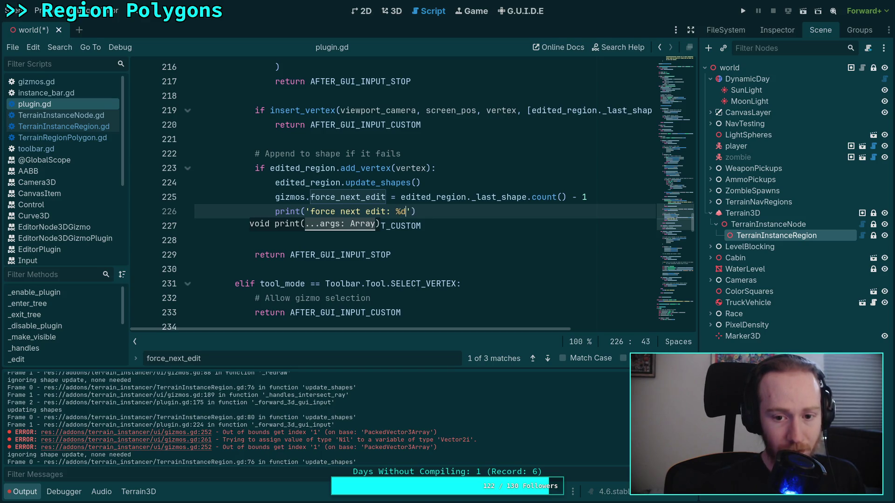
left_click(410, 226)
left_click(409, 211)
type("% ")
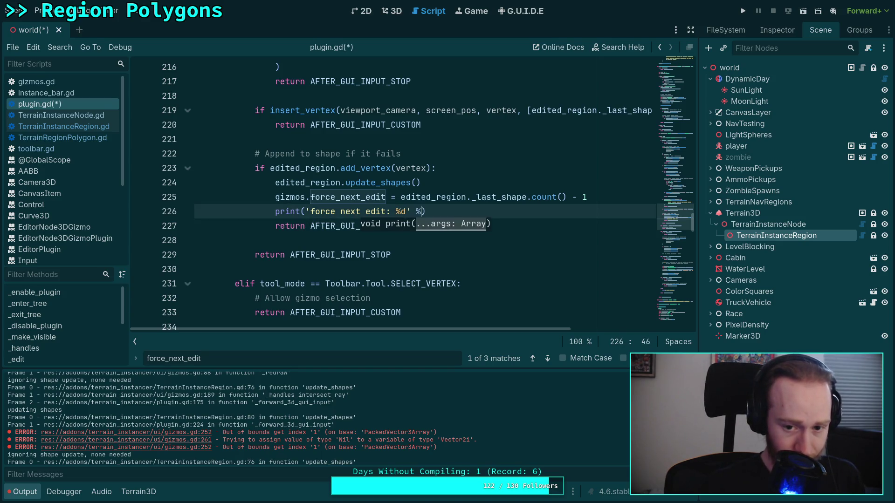
type("gizm")
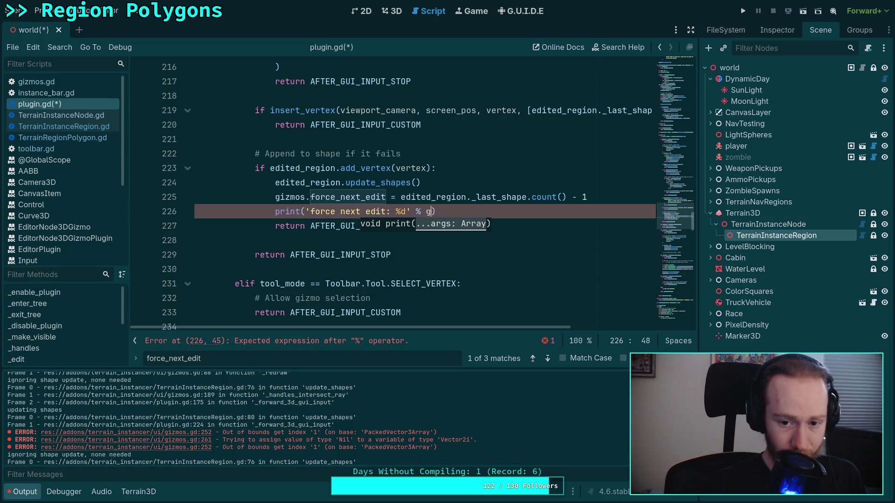
key("Return")
type(".for")
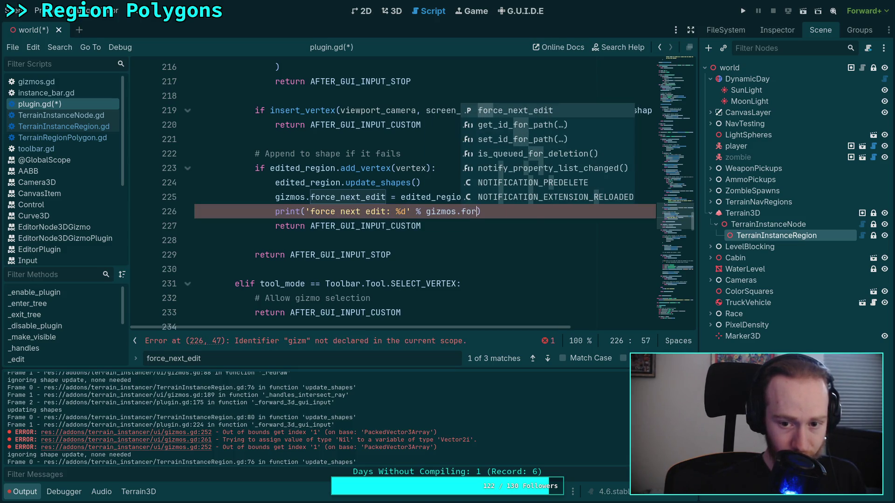
key("Return")
key("ctrl+s")
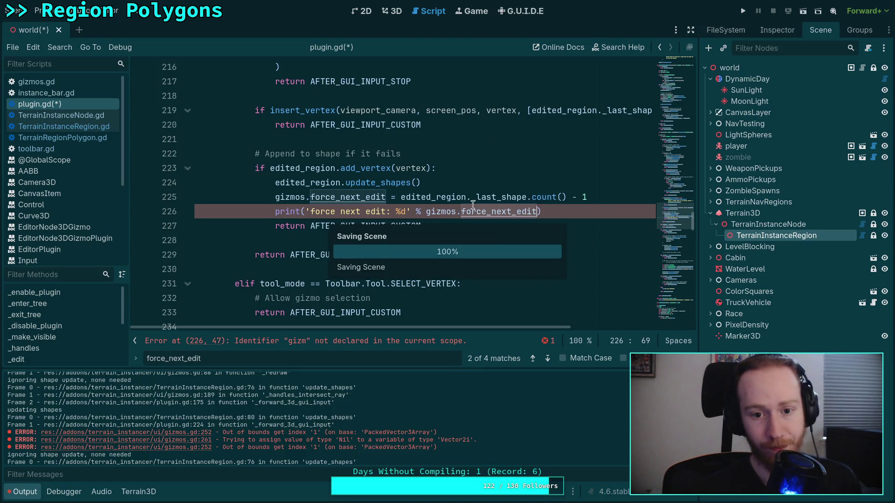
left_click(390, 11)
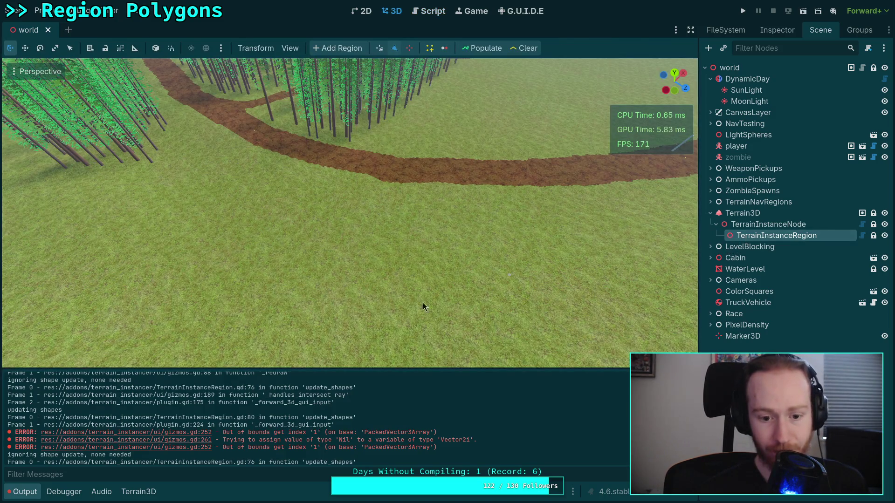
Reload the current project and clear the Output log.
key("ctrl+alt+k")
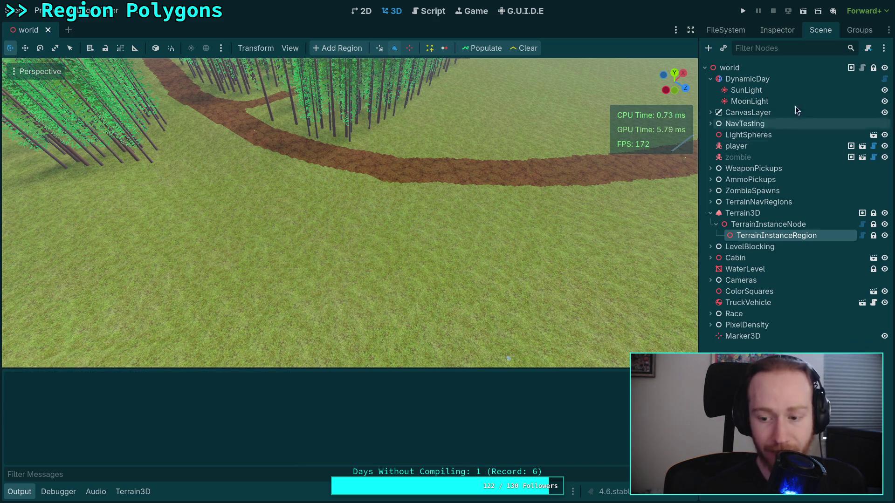
left_click(38, 9)
left_click(83, 136)
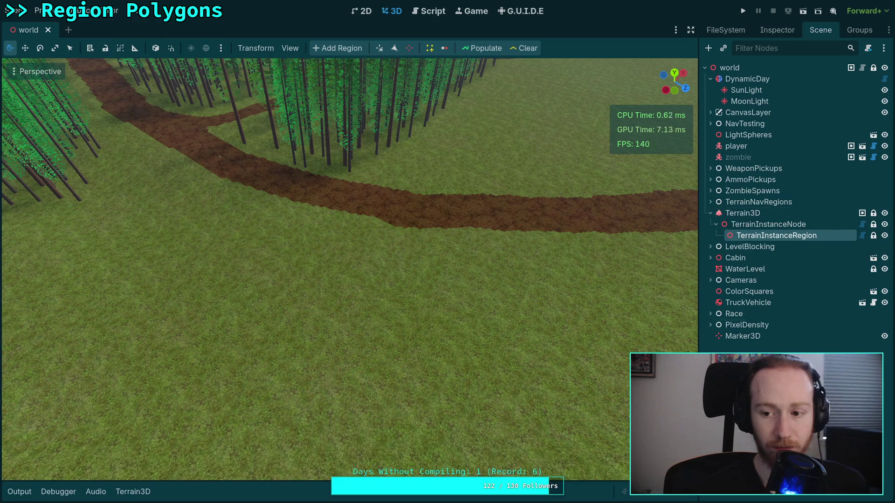
left_click(21, 496)
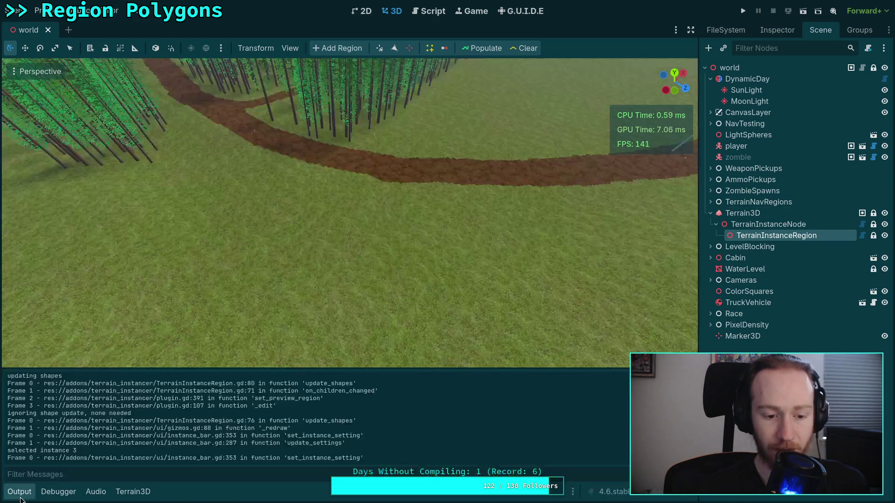
key("ctrl+shift+k")
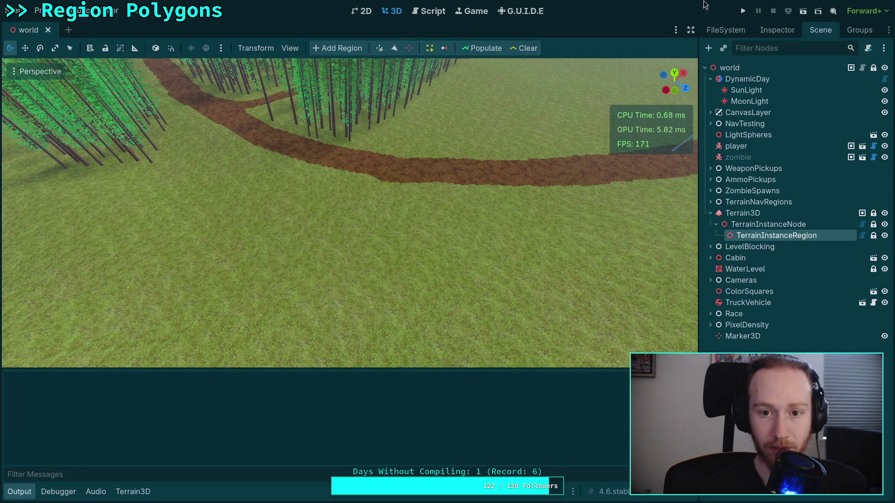
Place a first vertex on the terrain to start a new region polygon, then return to the script.
left_click(394, 48)
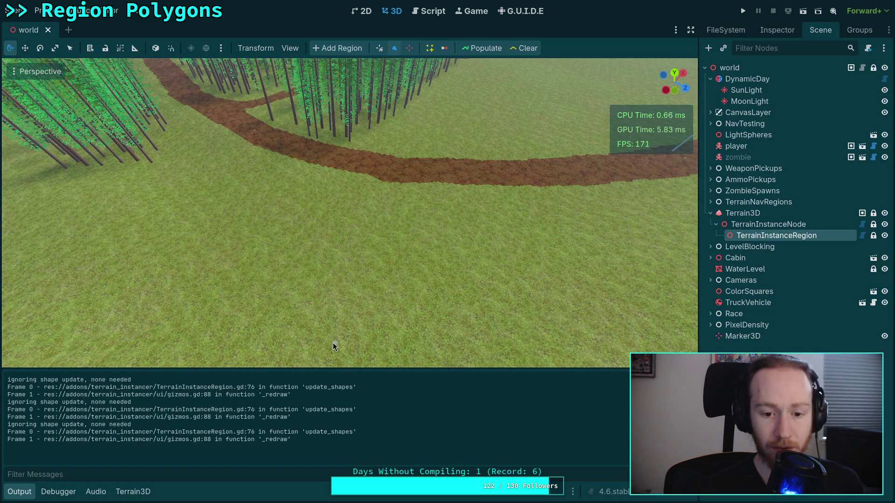
left_click(508, 306)
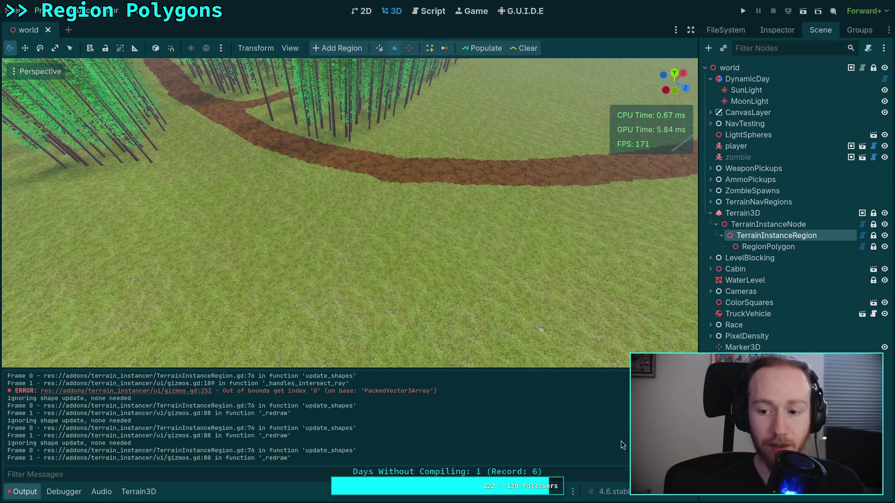
left_click(428, 10)
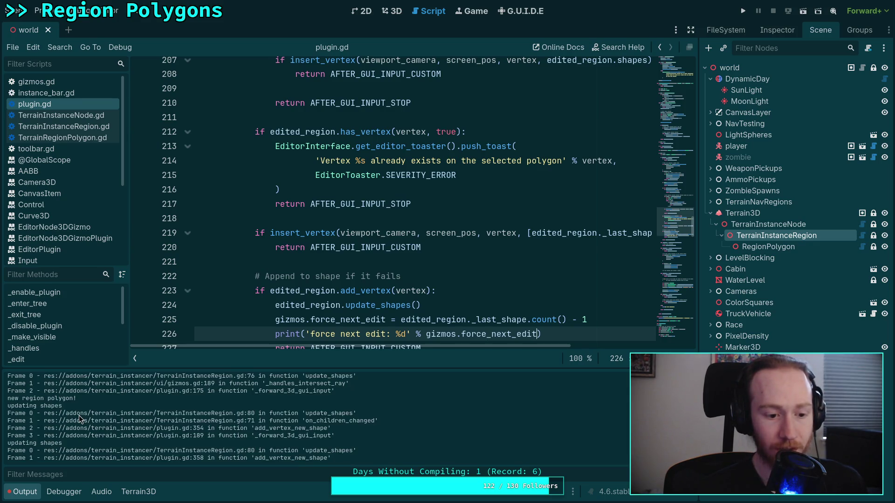
Scroll through the Output log and select the new-polygon trace lines.
scroll(58, 409, "up", 2)
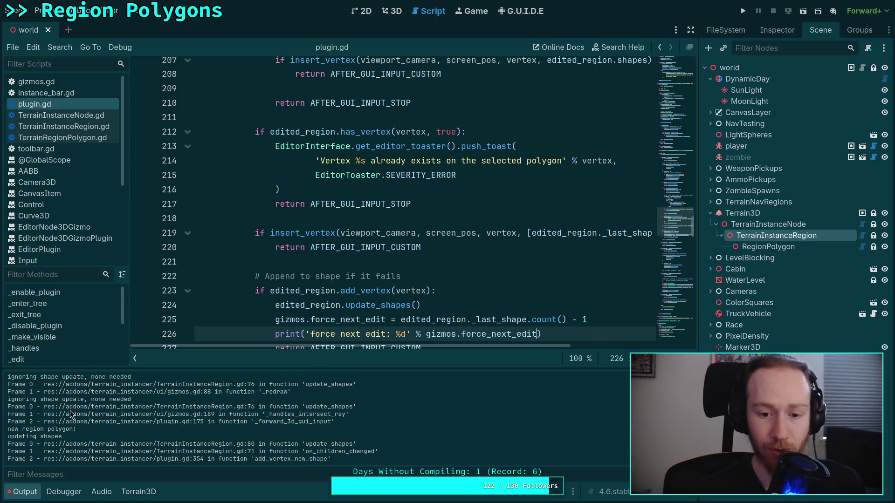
scroll(314, 260, "down", 2)
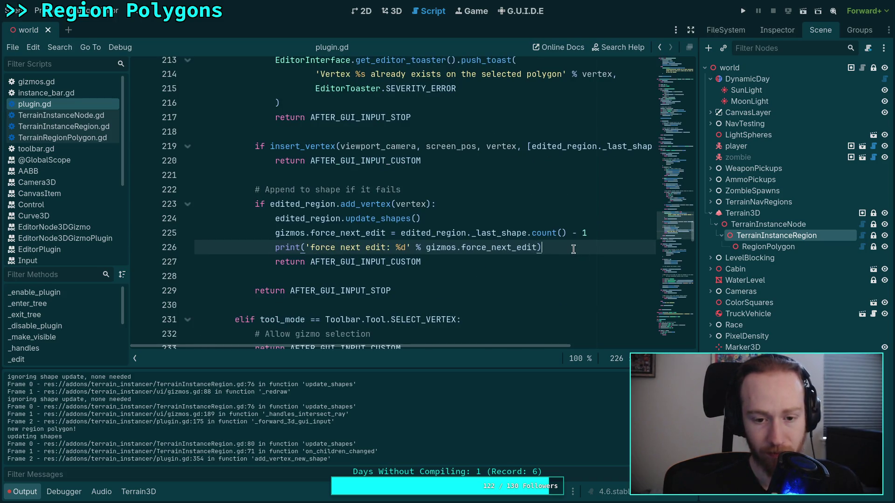
scroll(376, 422, "down", 4)
scroll(376, 422, "down", 2)
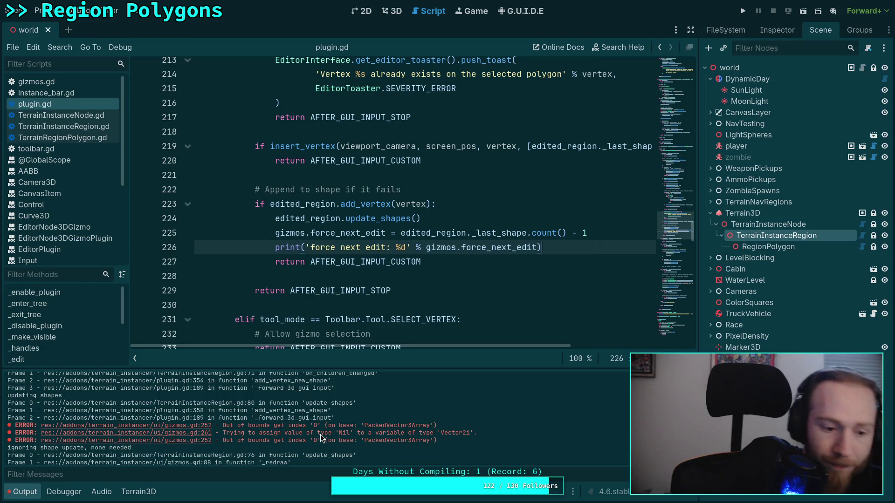
scroll(280, 431, "up", 3)
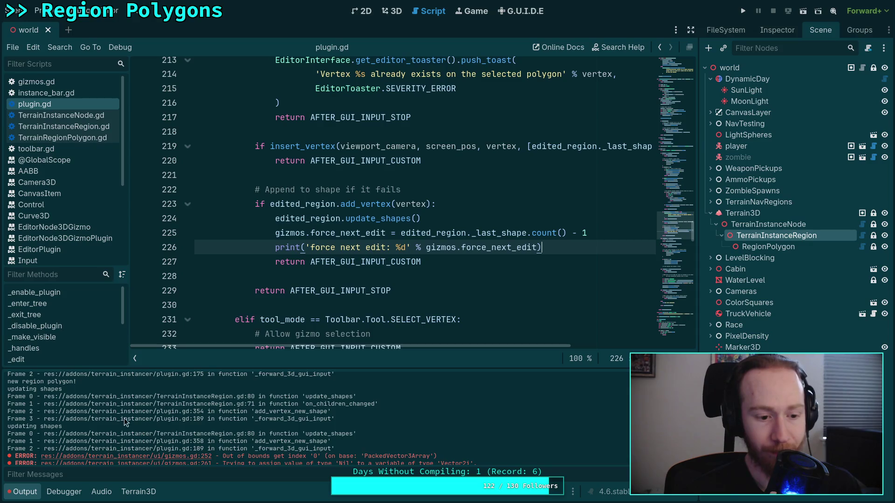
left_click_drag(32, 391, 85, 431)
left_click(74, 430)
scroll(66, 405, "up", 1)
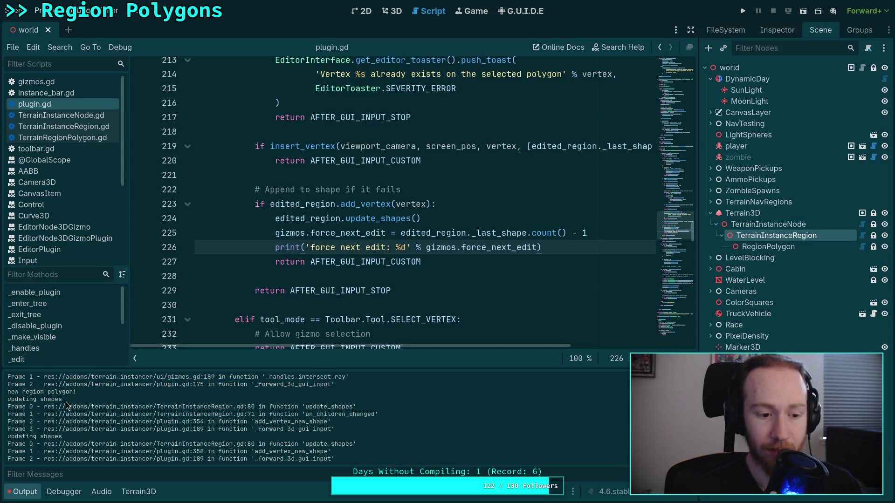
left_click_drag(42, 400, 125, 428)
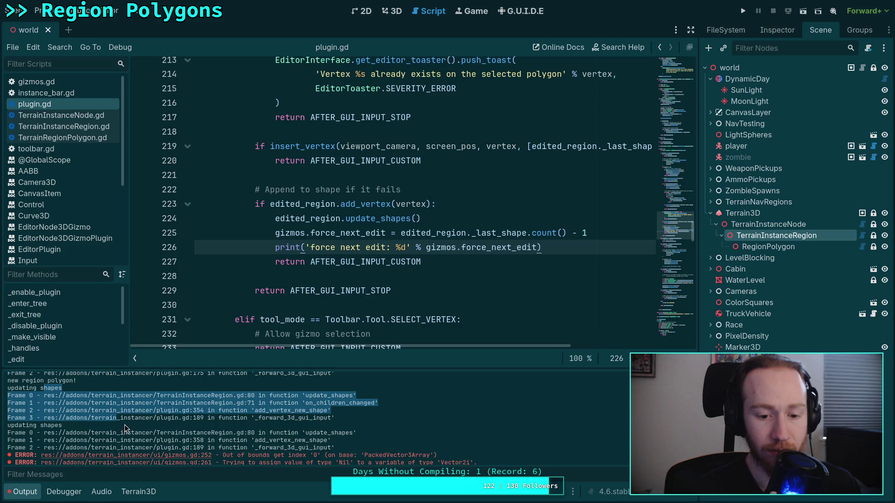
left_click(307, 414)
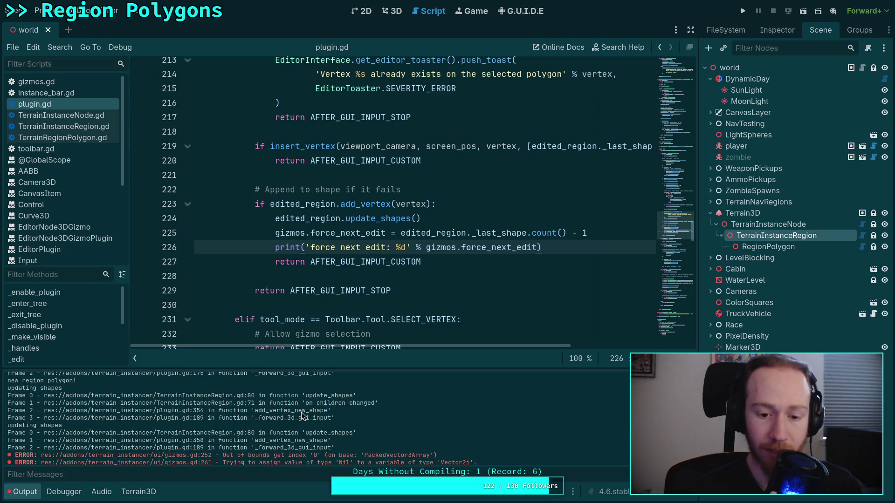
Pick out update_shapes and add_vertex_new_shape in the log and move plugin.gd to line 347.
double_click(306, 395)
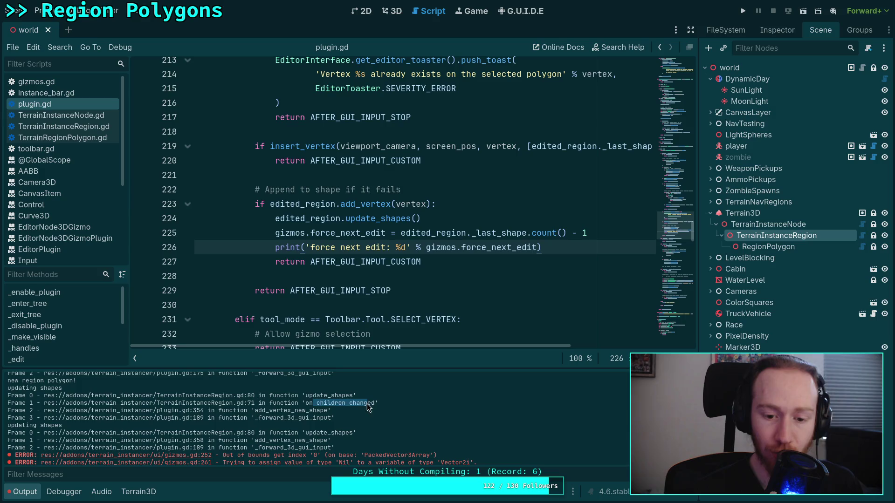
double_click(265, 441)
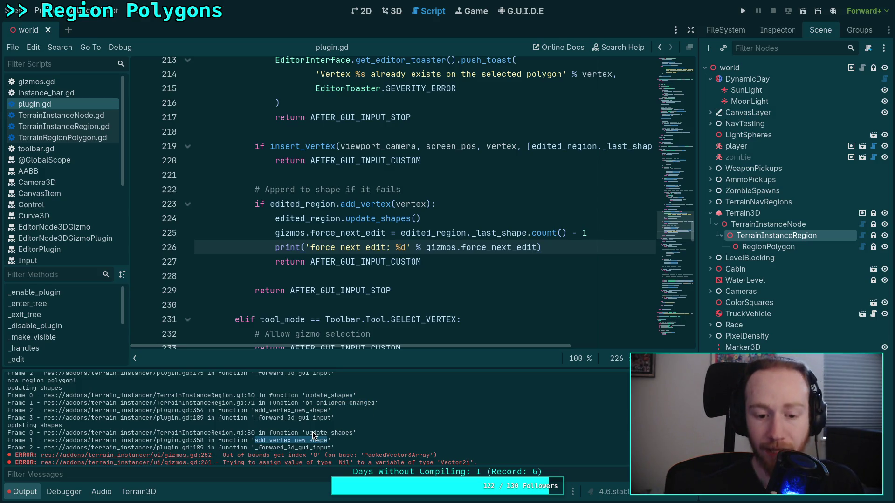
left_click_drag(674, 219, 680, 309)
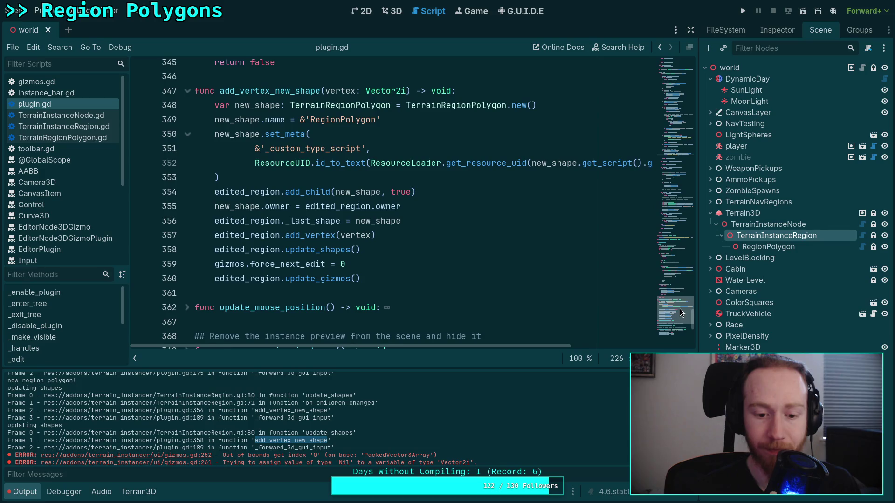
Select update_shapes on line 358, then follow the error link to gizmos.gd line 252.
double_click(306, 249)
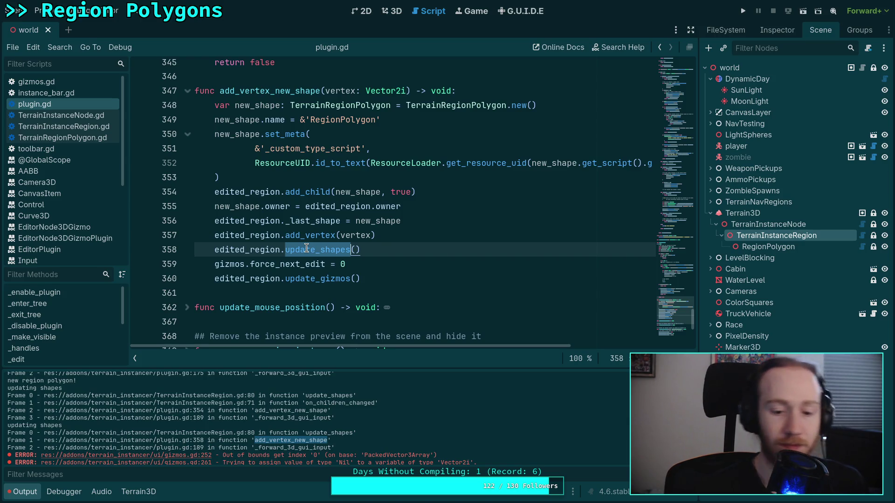
scroll(346, 434, "down", 3)
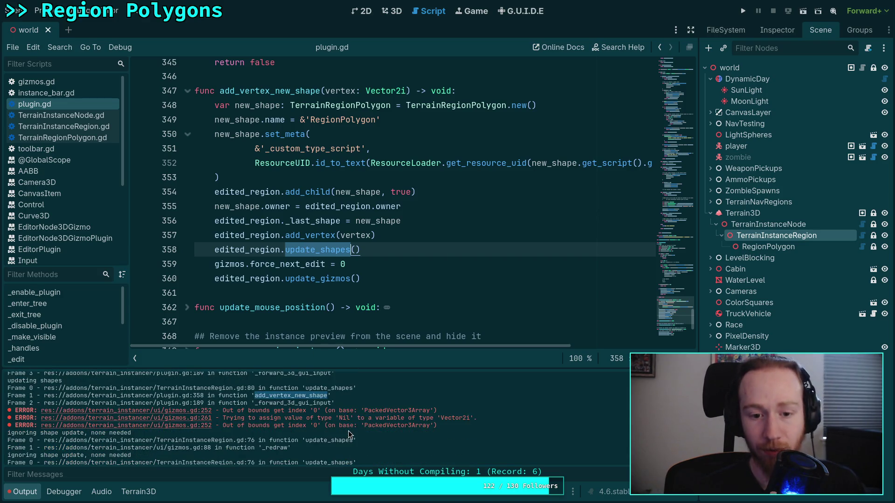
left_click(178, 418)
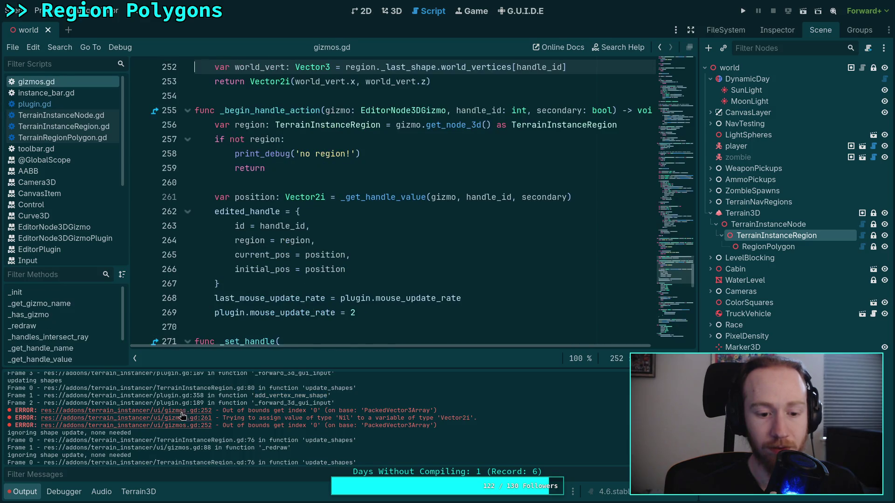
Check the world_vertices[handle_id] lookup on gizmos.gd line 252, then open TerrainInstanceRegion.gd.
scroll(415, 229, "up", 1)
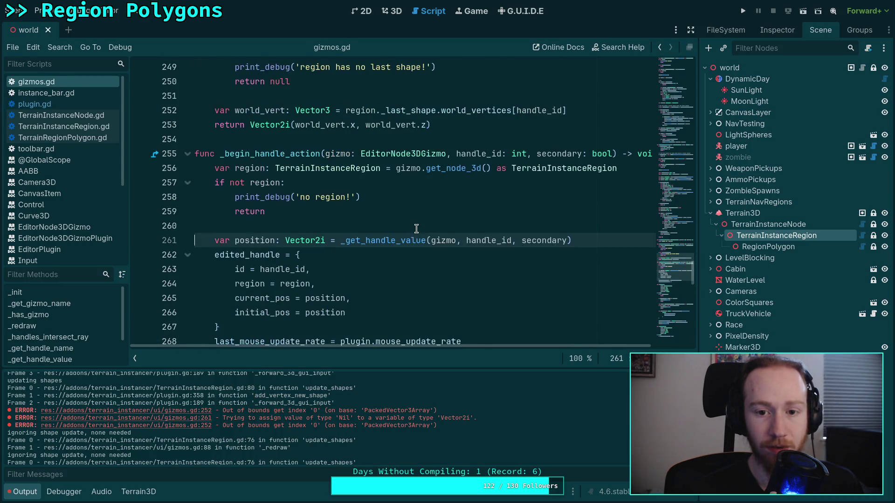
scroll(385, 239, "up", 4)
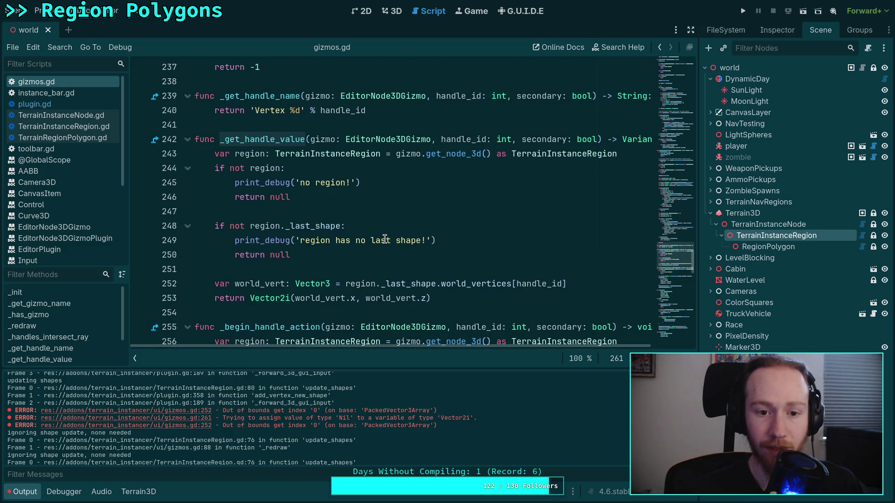
scroll(347, 213, "down", 1)
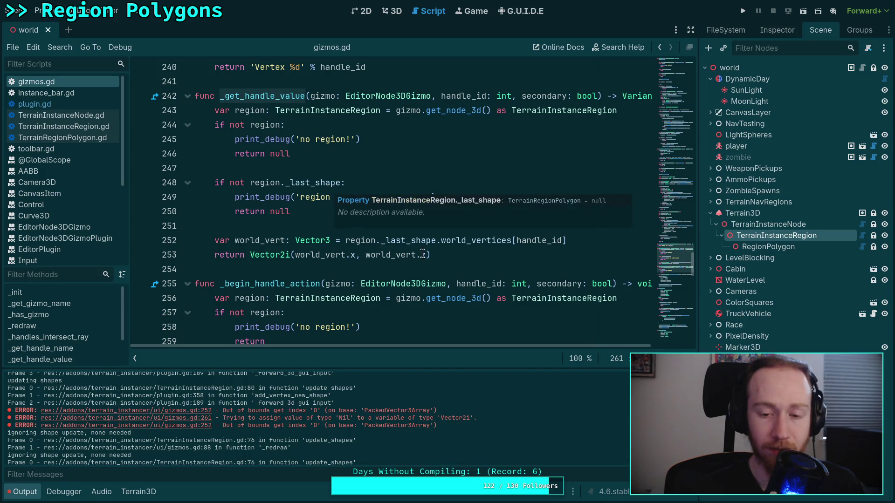
mouse_move(458, 243)
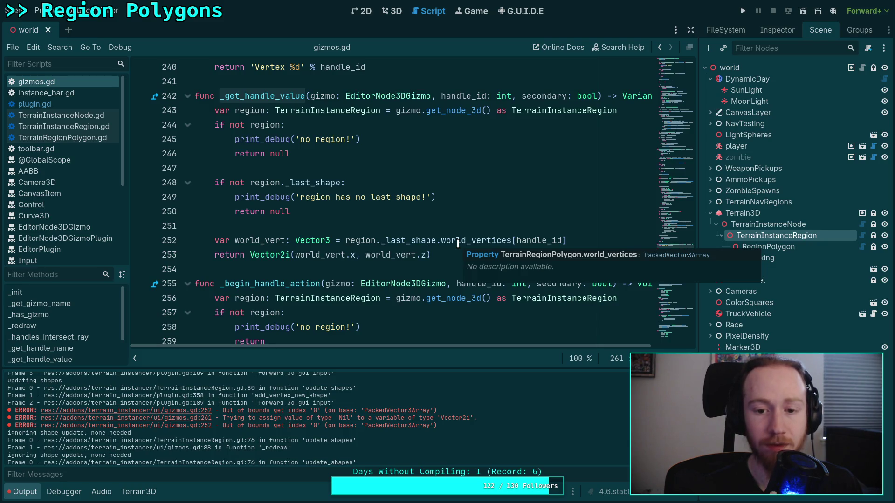
left_click(398, 239)
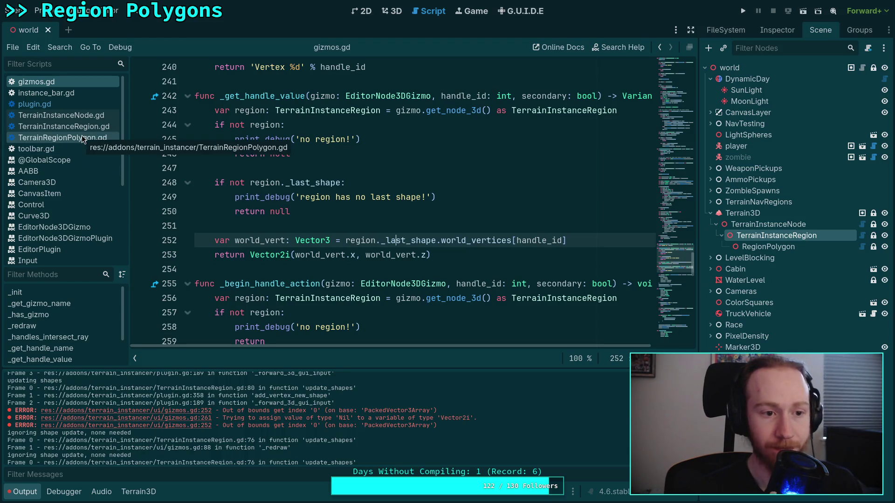
left_click(64, 126)
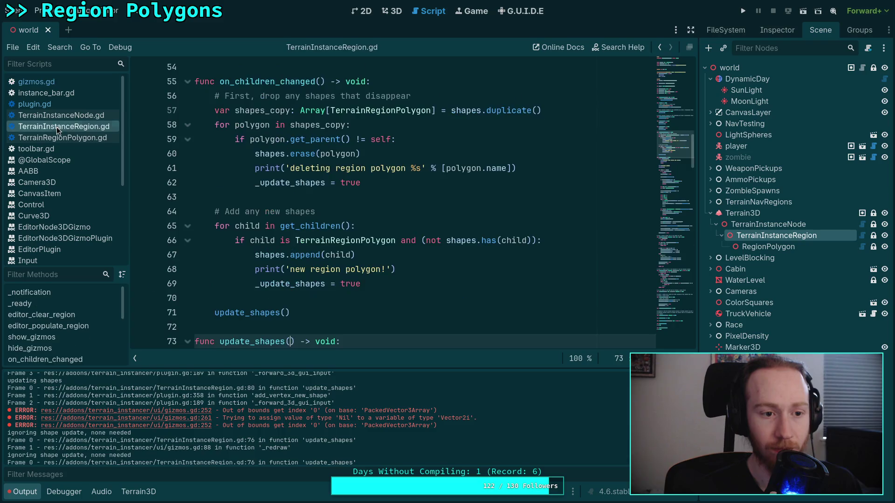
Search TerrainInstanceRegion.gd's update_shapes code for world_vert.
scroll(348, 225, "down", 3)
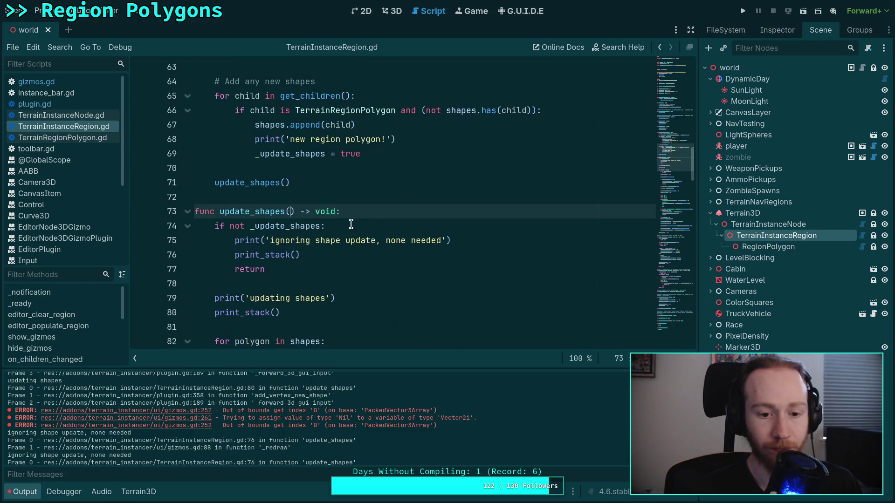
left_click(443, 240)
key("ctrl+f")
type("world_vert")
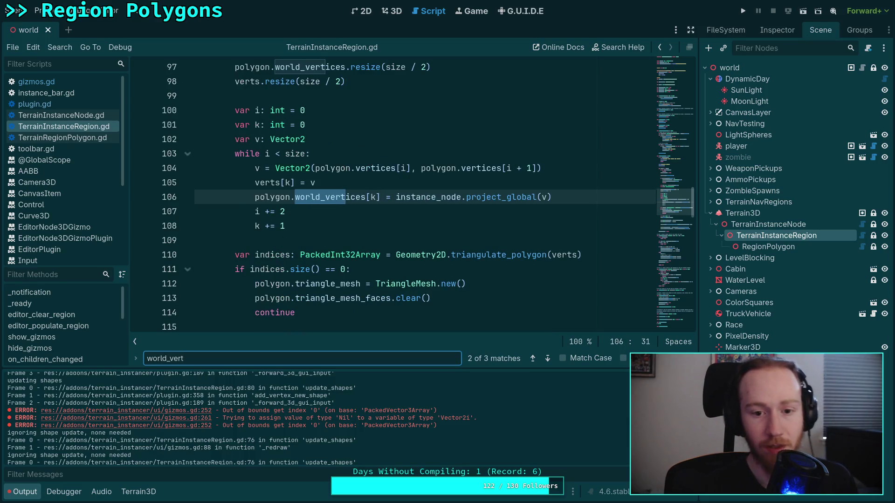
Select the lines resetting the triangle mesh and hide the Output panel for more script room.
scroll(335, 233, "up", 8)
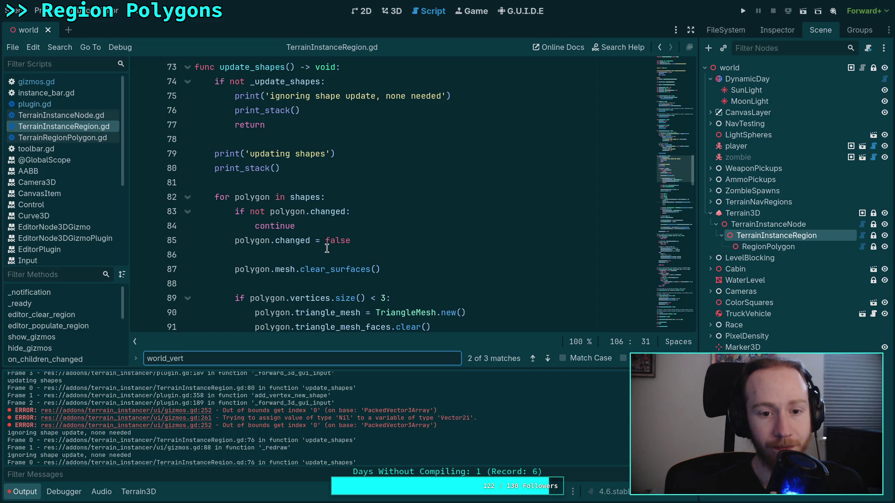
scroll(326, 249, "down", 2)
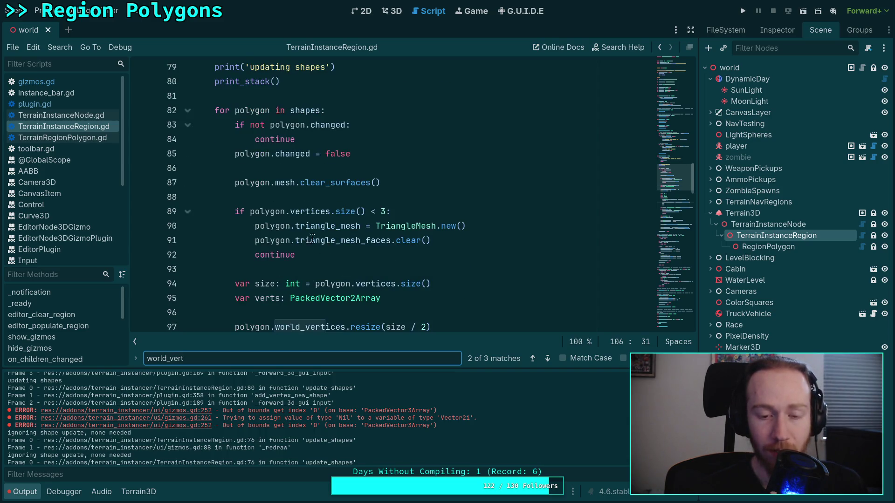
scroll(304, 212, "down", 2)
scroll(305, 209, "up", 1)
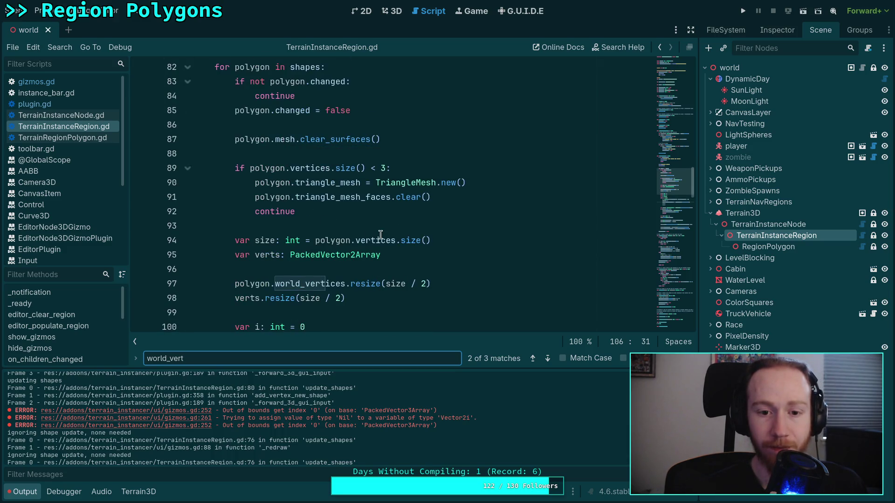
mouse_move(380, 235)
left_click_drag(435, 198, 254, 183)
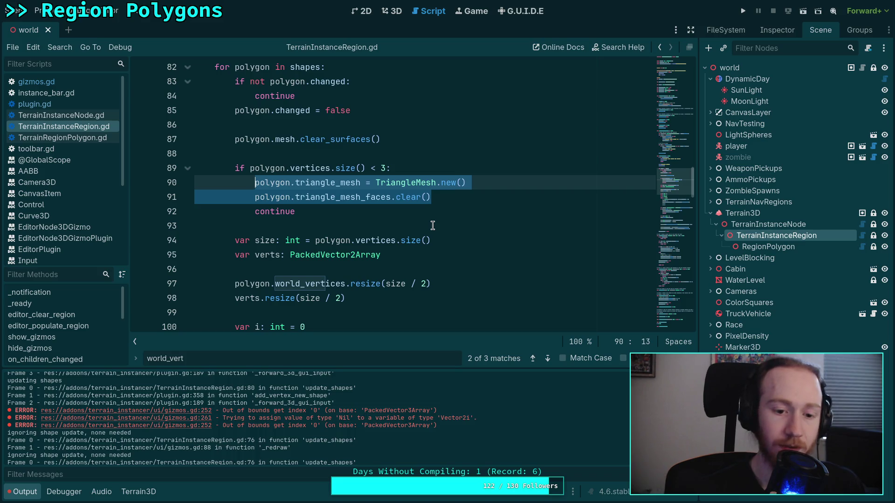
key("ctrl+j")
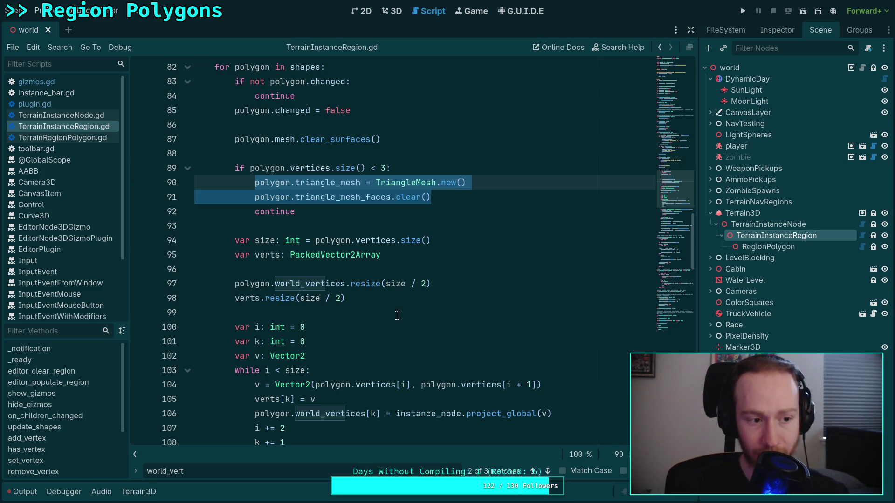
scroll(397, 316, "down", 4)
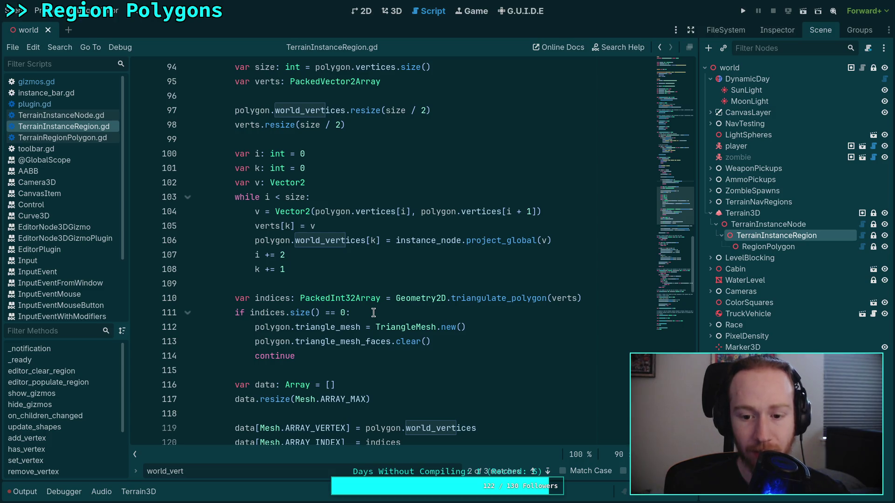
scroll(373, 313, "down", 1)
scroll(389, 283, "up", 1)
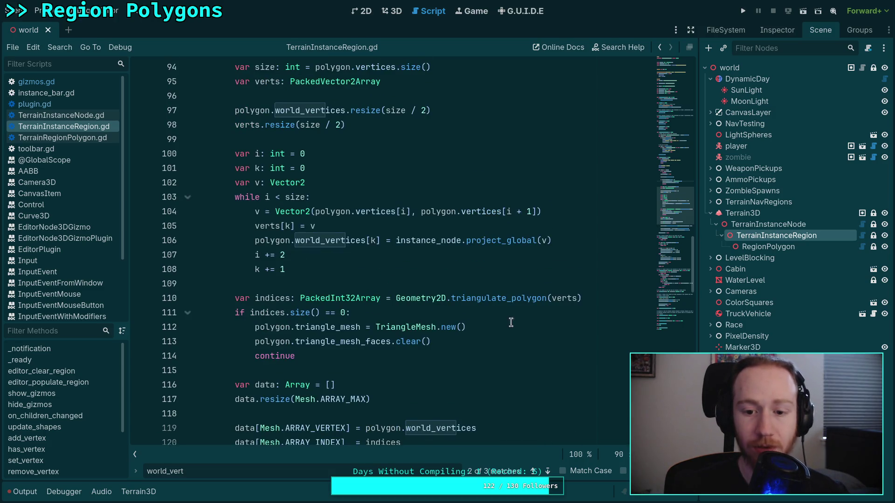
mouse_move(587, 300)
left_mouse_down()
mouse_move(235, 298)
mouse_move(334, 357)
left_mouse_up()
scroll(347, 349, "down", 1)
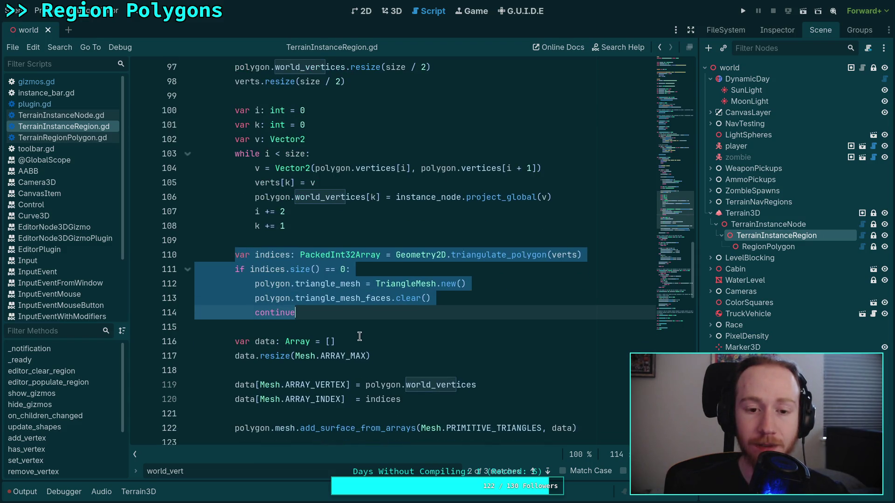
scroll(359, 336, "up", 2)
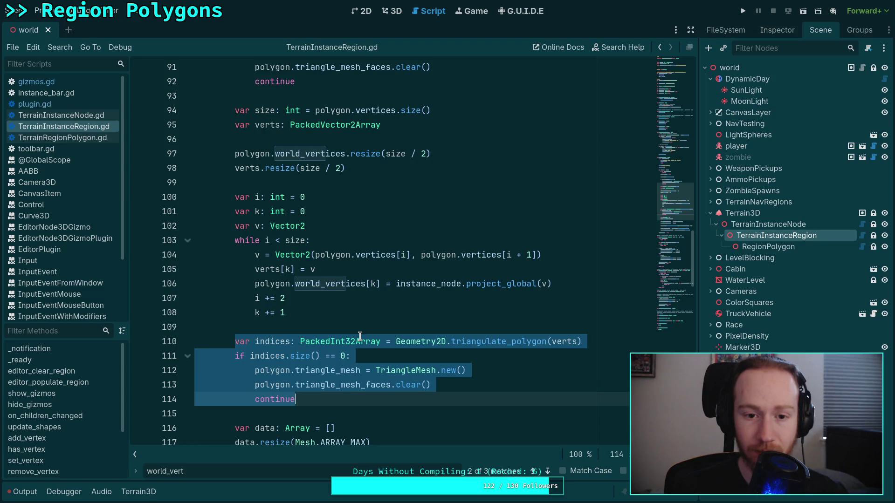
scroll(359, 336, "up", 2)
scroll(360, 336, "up", 1)
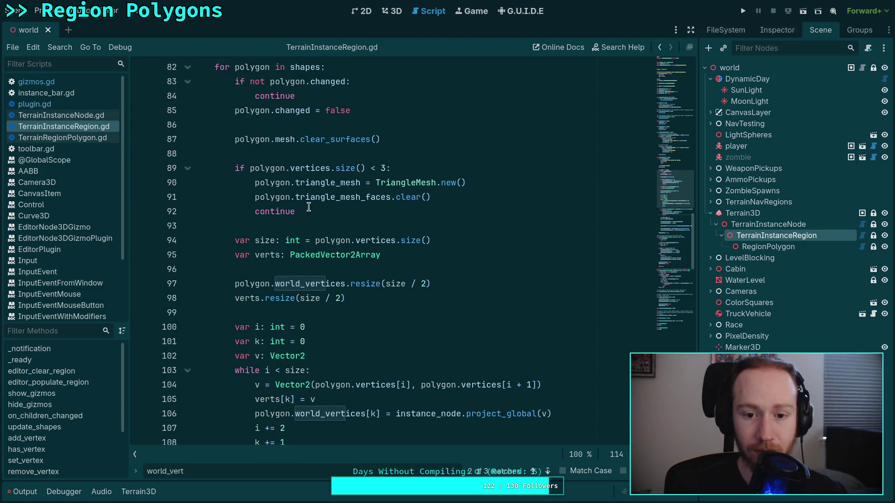
scroll(348, 254, "down", 6)
scroll(397, 309, "down", 2)
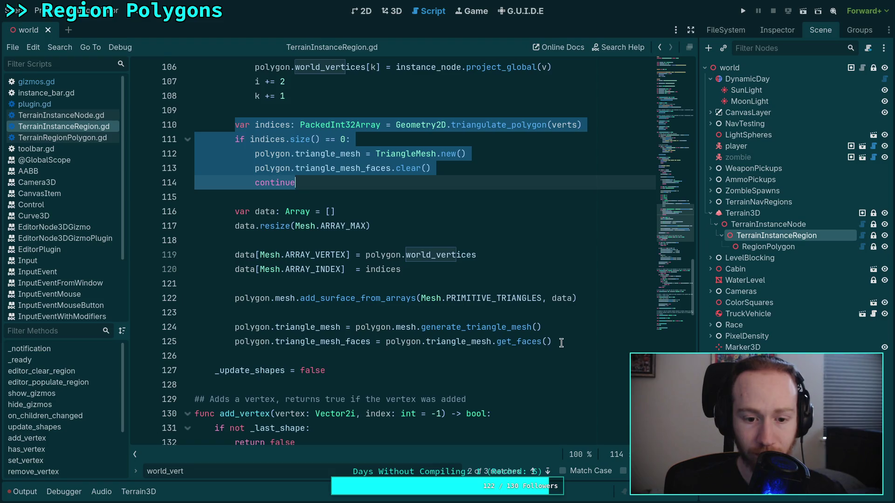
scroll(338, 185, "up", 8)
left_click_drag(317, 212, 235, 168)
key("ctrl+c")
Cut the fewer-than-three-vertices check and paste it below the world_vertices loop.
right_click(262, 176)
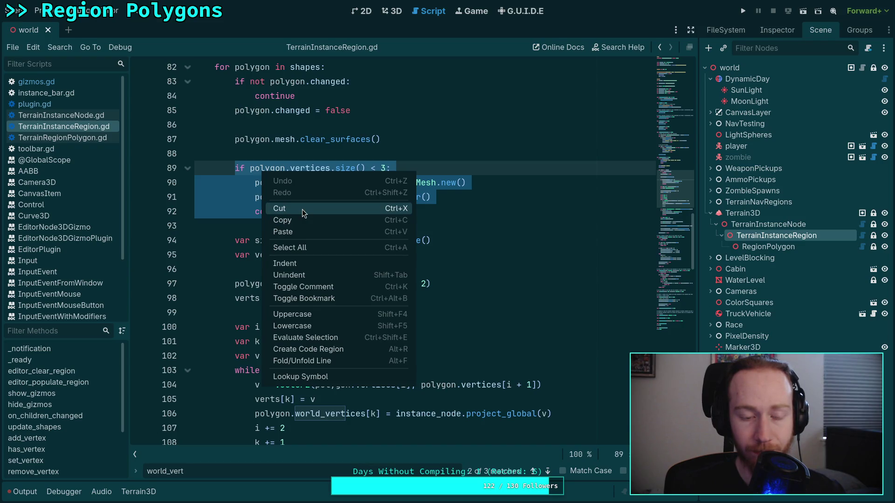
left_click(302, 209)
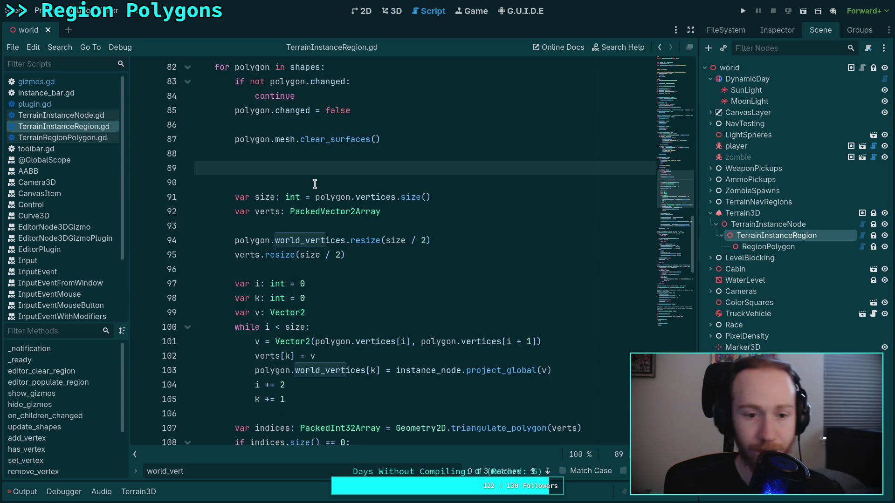
key("BackSpace")
key("BackSpace")
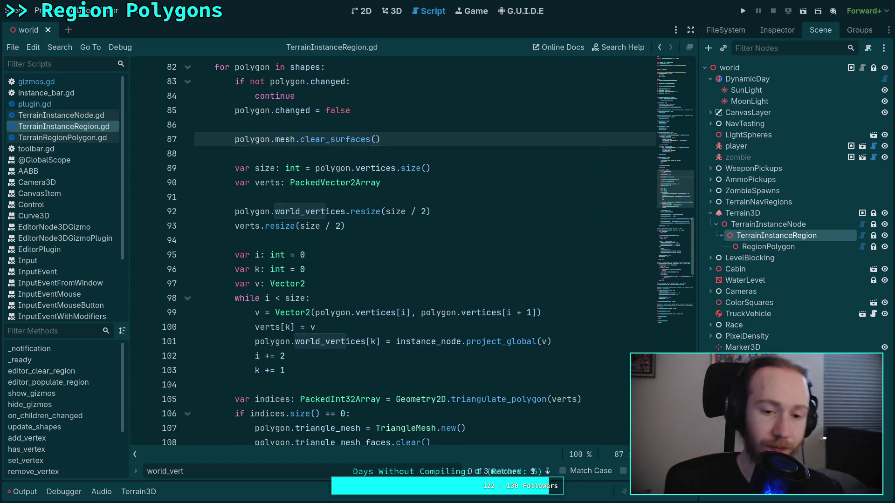
scroll(339, 233, "down", 4)
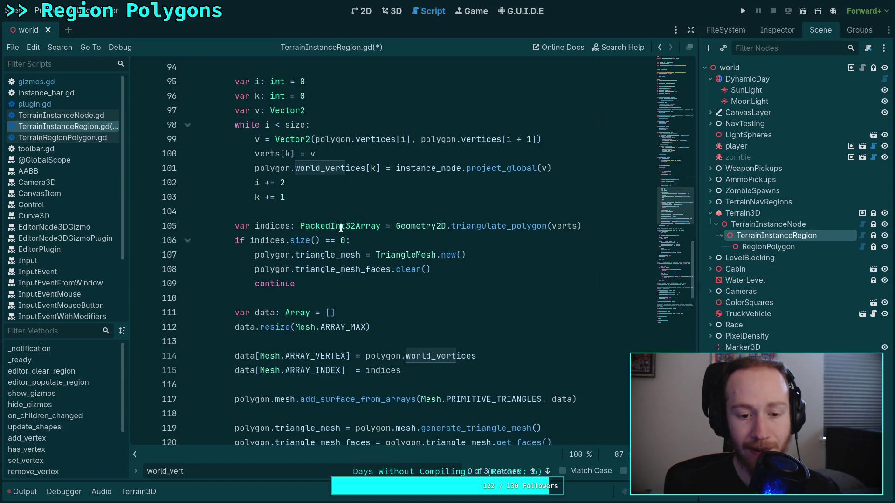
left_click(345, 214)
key("Return")
key("Return")
key("Up")
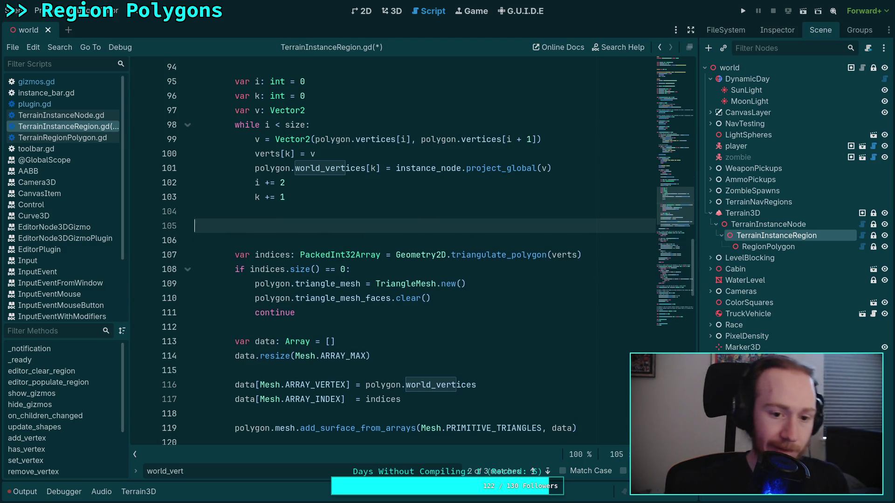
key("ctrl+v")
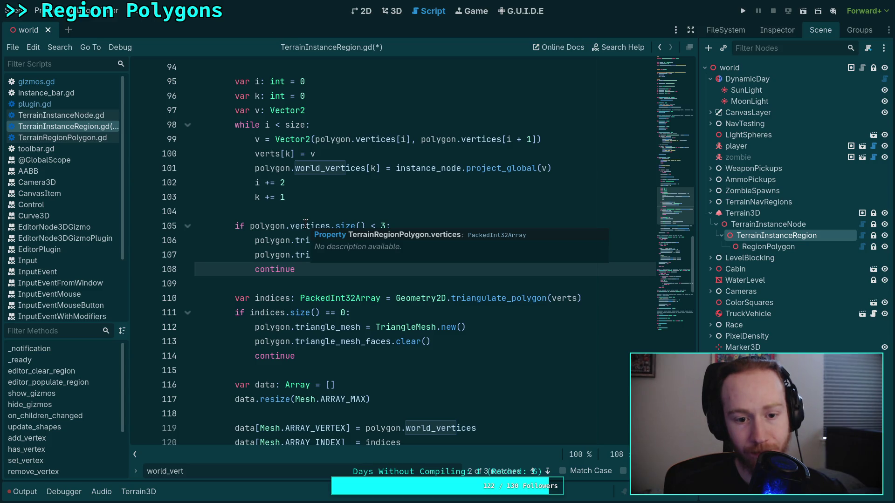
Change the moved check's vertices.size() to polygon.count() < 3.
left_click_drag(291, 226, 366, 223)
type("count")
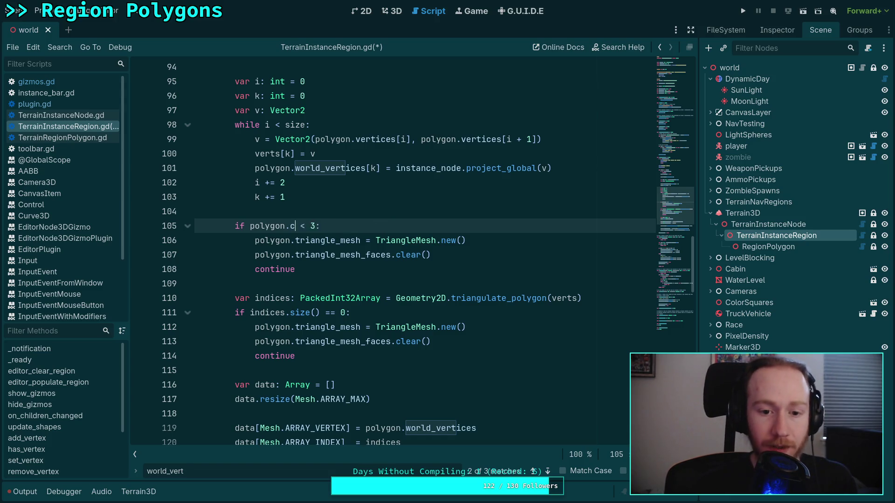
key("Return")
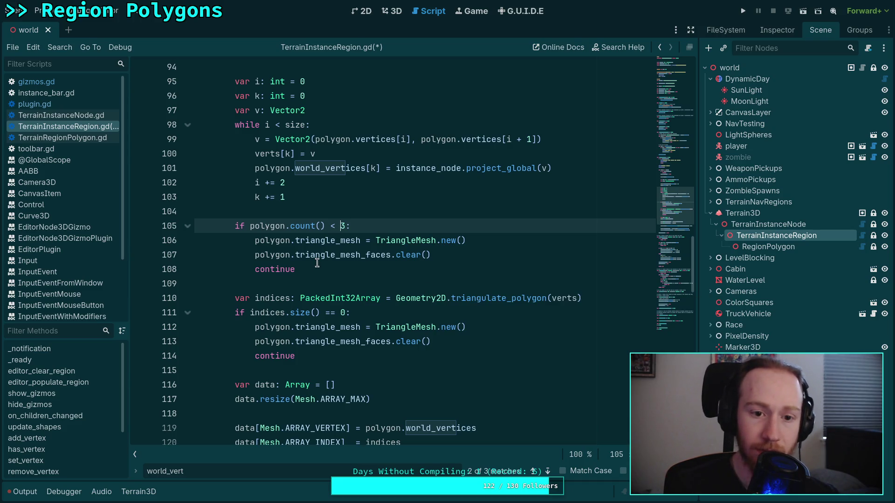
double_click(283, 140)
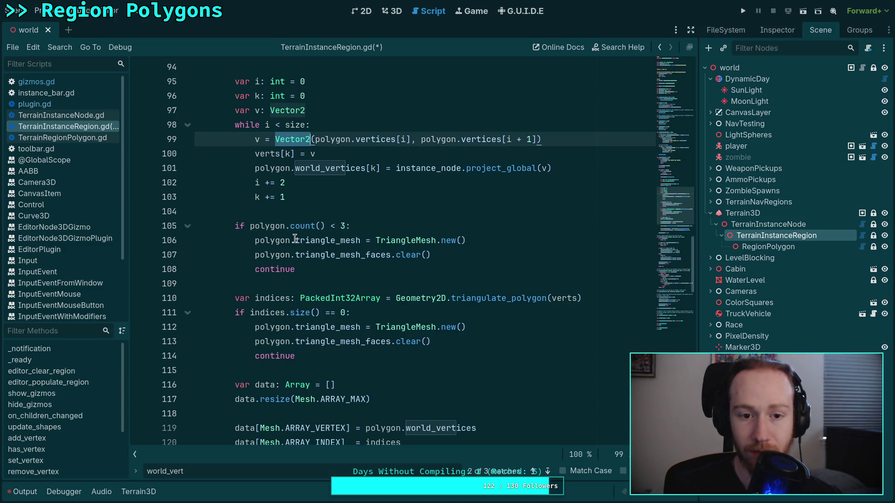
Change the vertex check on line 89 to polygon.count() and drop the / 2 from both resizes.
scroll(279, 240, "up", 3)
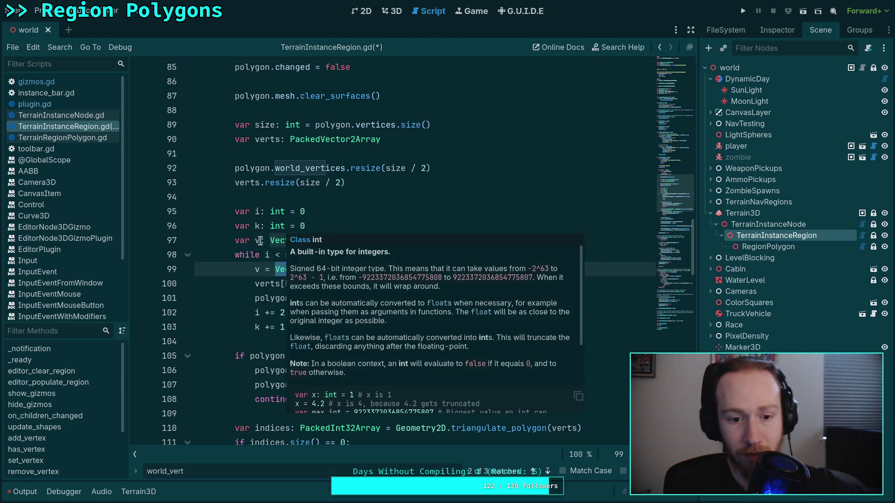
double_click(259, 183)
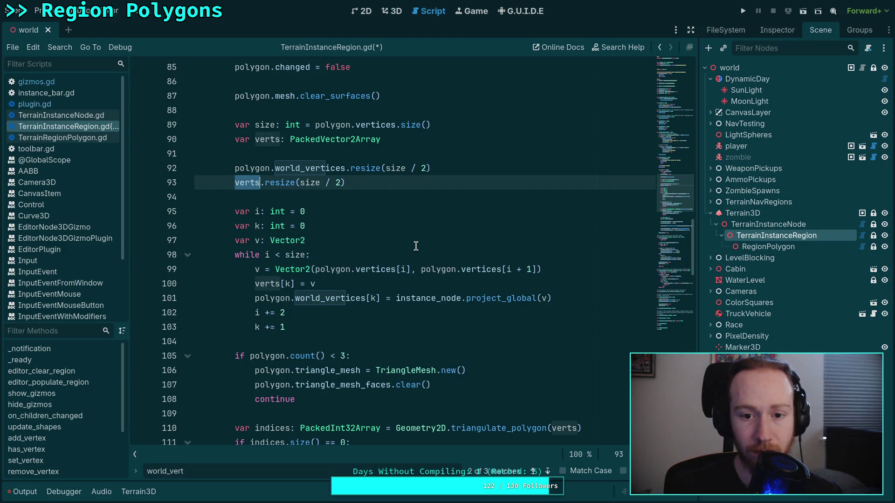
scroll(416, 246, "up", 1)
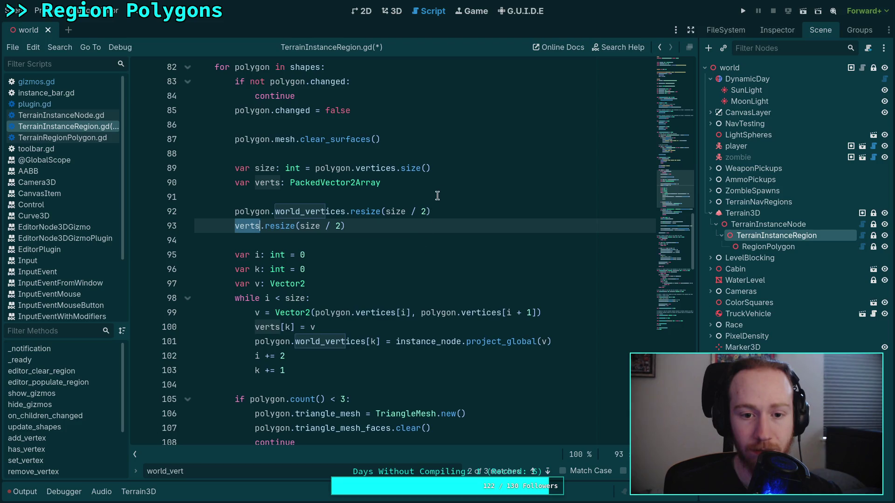
double_click(270, 169)
scroll(432, 205, "down", 1)
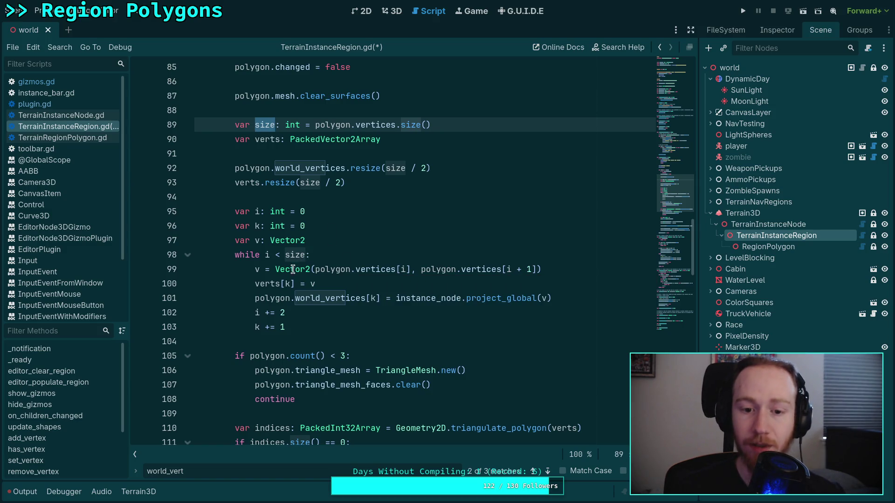
left_click_drag(355, 124, 438, 125)
type("count()")
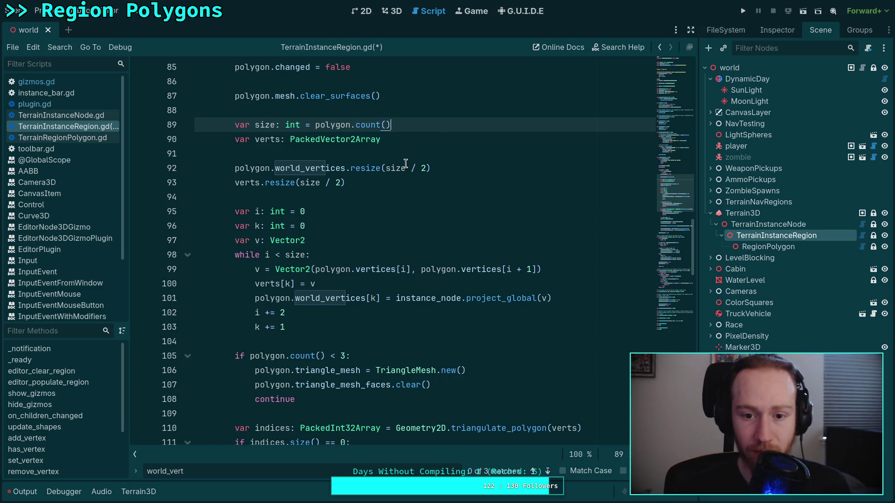
left_click_drag(406, 168, 427, 167)
key("BackSpace")
left_click_drag(322, 182, 344, 183)
key("BackSpace")
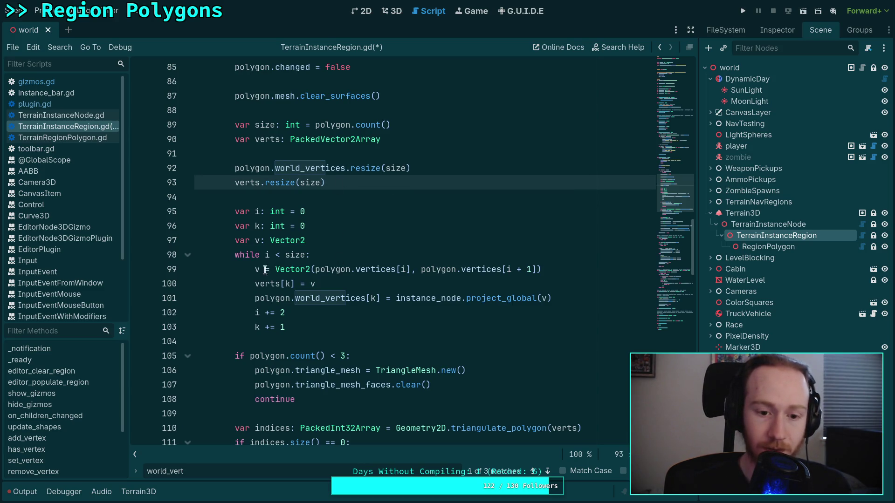
Replace the old Vector2 expression on line 99 with polygon.get_vertex(i).
left_click_drag(275, 269, 564, 263)
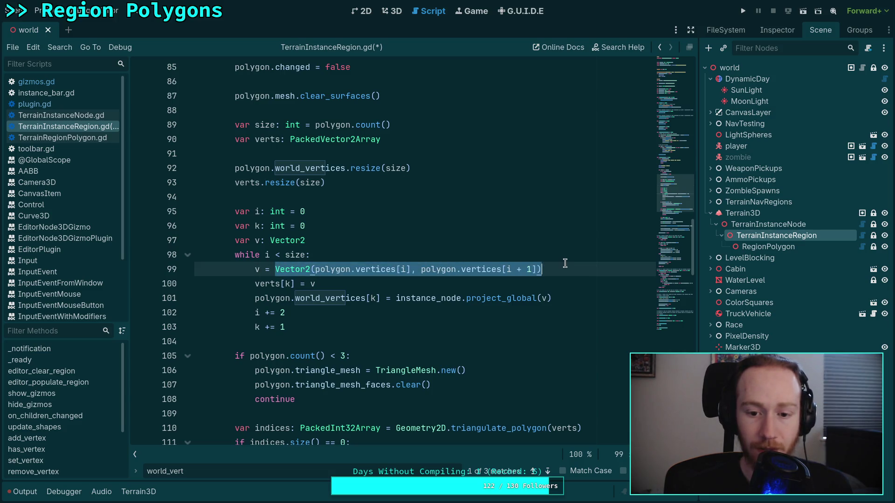
type("p")
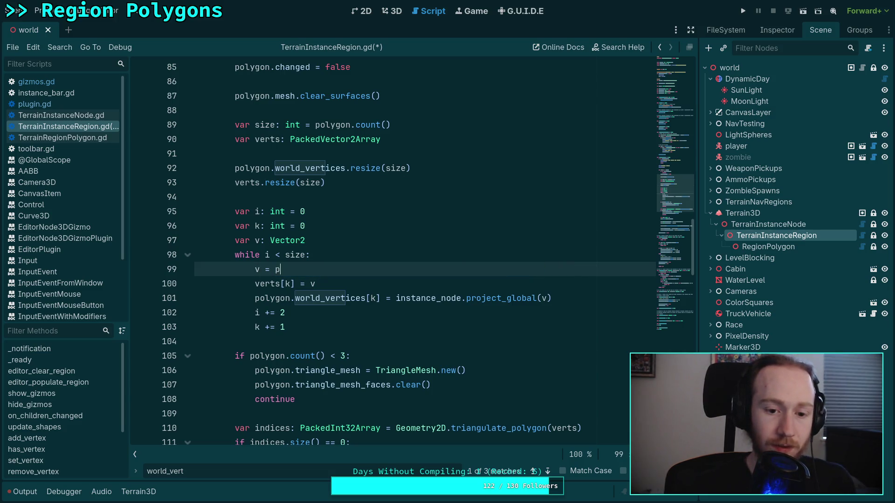
type("olygon.get")
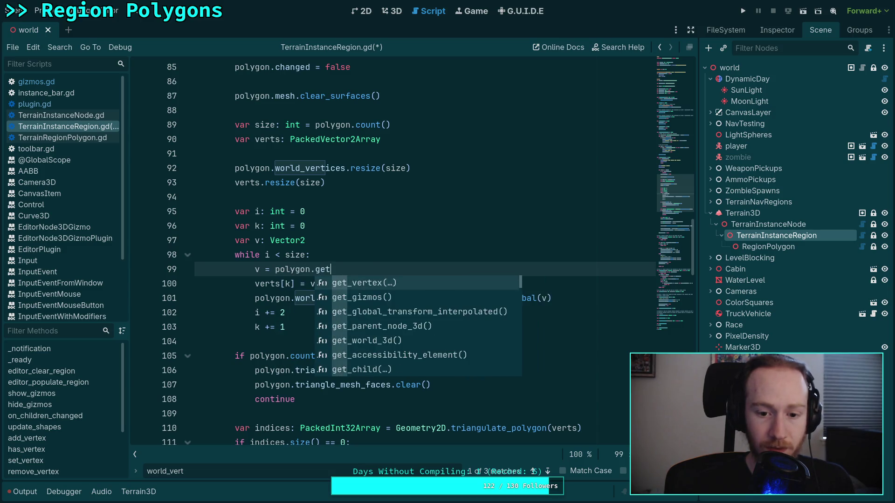
key("Return")
type("i")
key("Right")
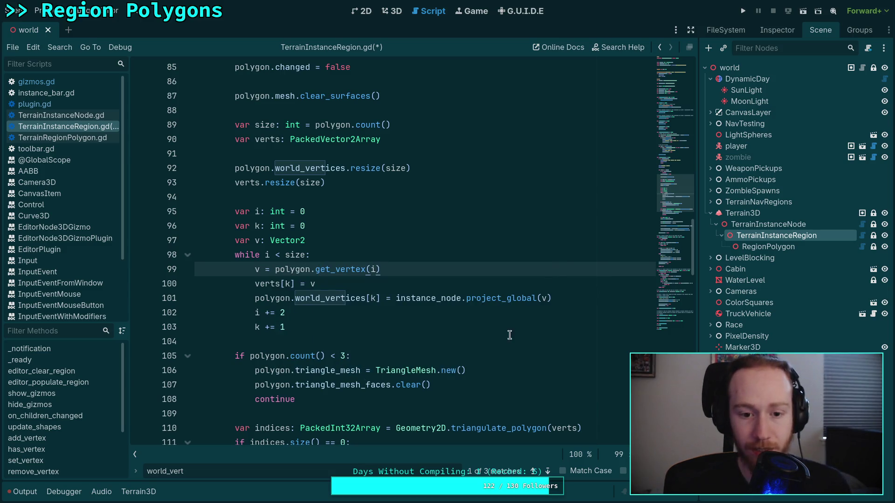
Delete the unused var k declaration and index verts with i instead of k.
left_click_drag(323, 228, 329, 213)
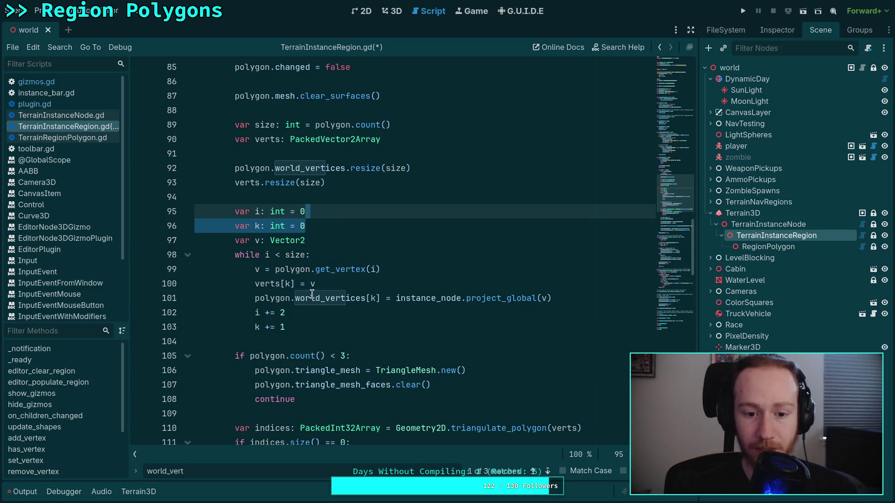
key("BackSpace")
double_click(289, 269)
type("d")
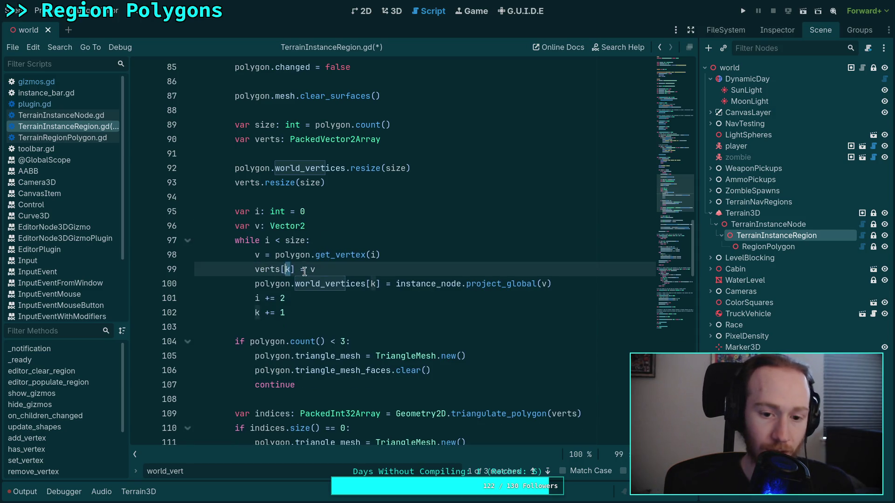
key("BackSpace")
type("i")
left_click(378, 255)
Index world_vertices with i, replace k in the increment, and delete the i += 2 line.
double_click(373, 283)
type("i")
left_click(286, 299)
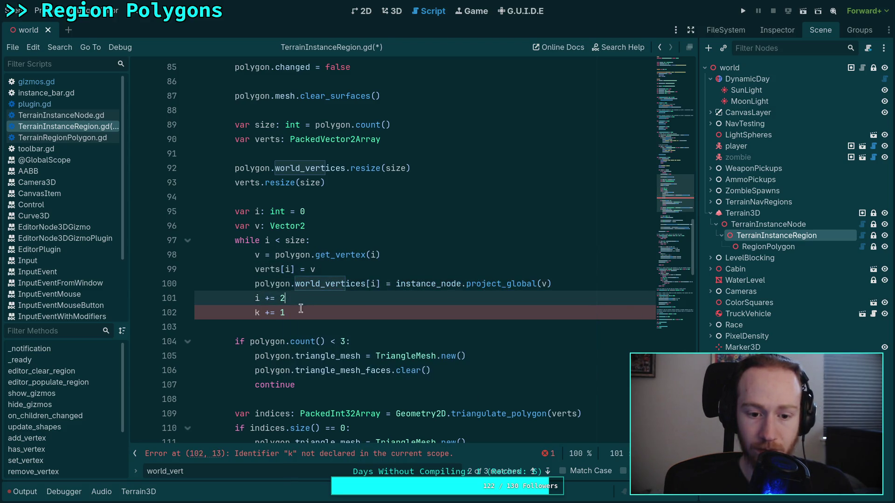
double_click(258, 313)
type("i")
left_click_drag(574, 285, 574, 294)
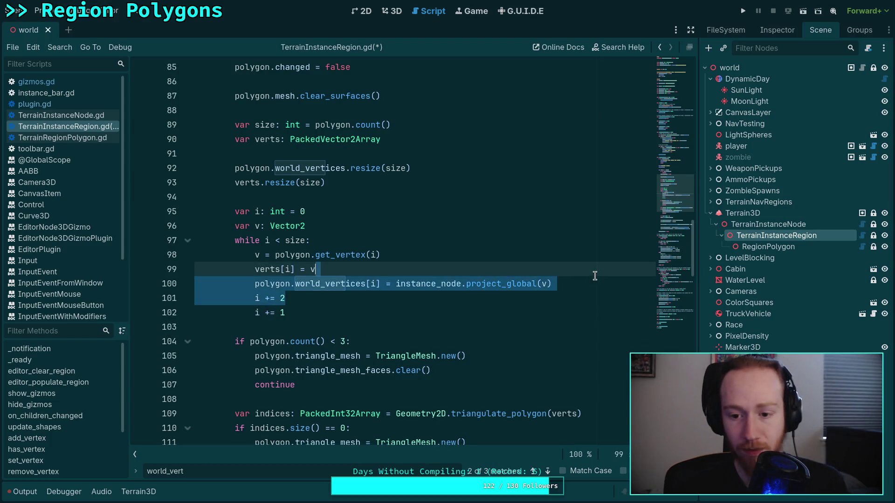
key("BackSpace")
left_click(449, 320)
left_click(424, 311)
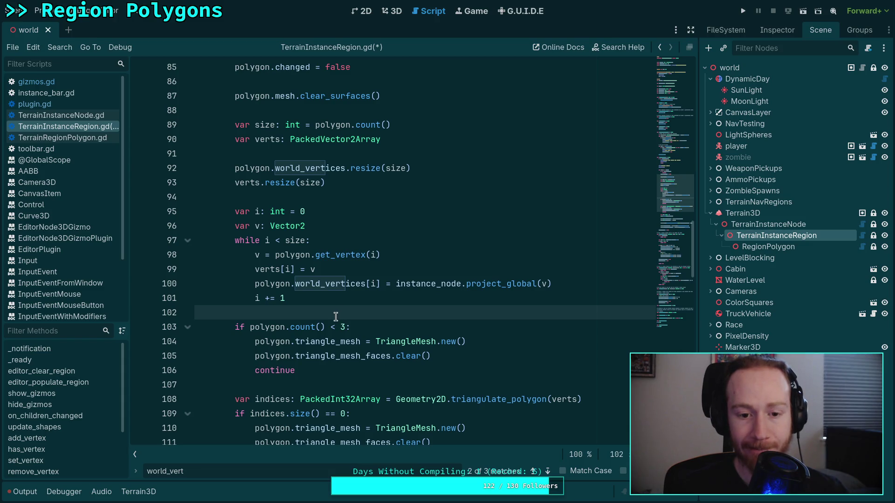
Wrap the get_vertex call on line 98 in Vector2() and save the script.
scroll(335, 317, "down", 1)
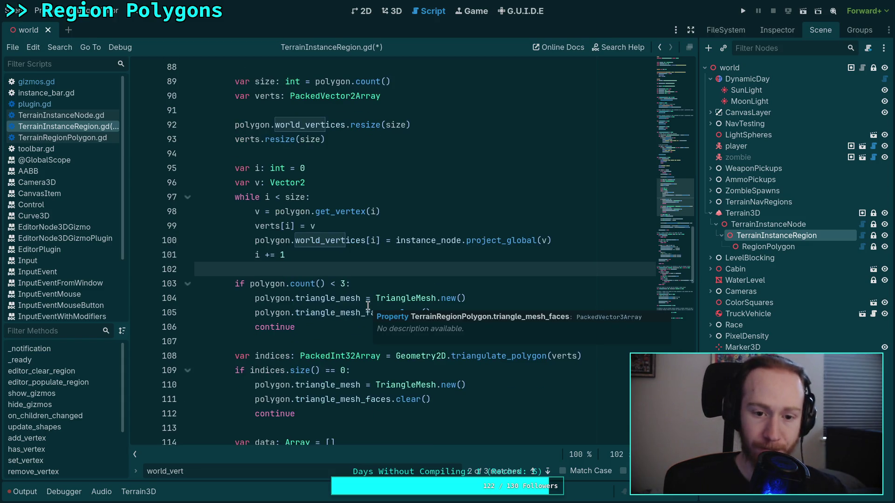
mouse_move(342, 209)
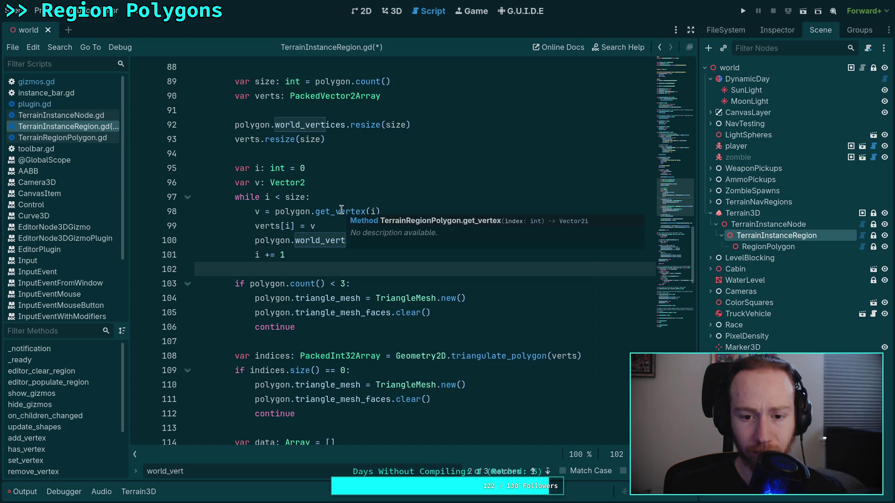
mouse_move(306, 288)
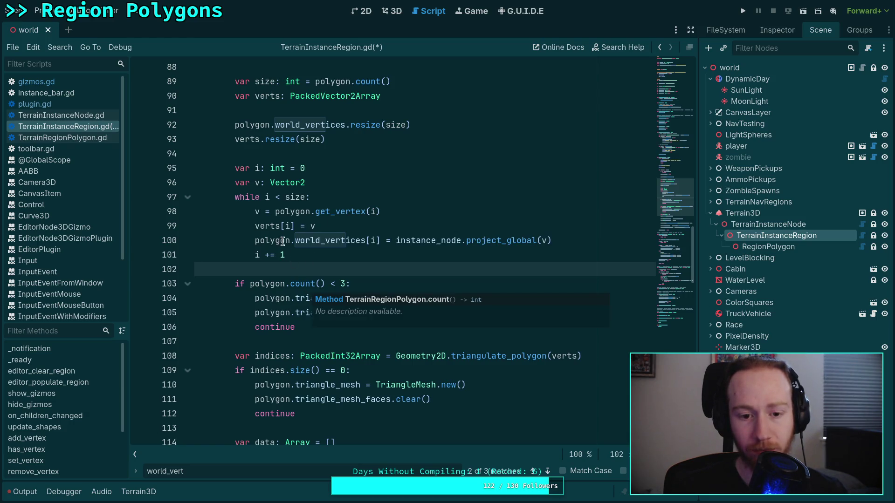
mouse_move(269, 225)
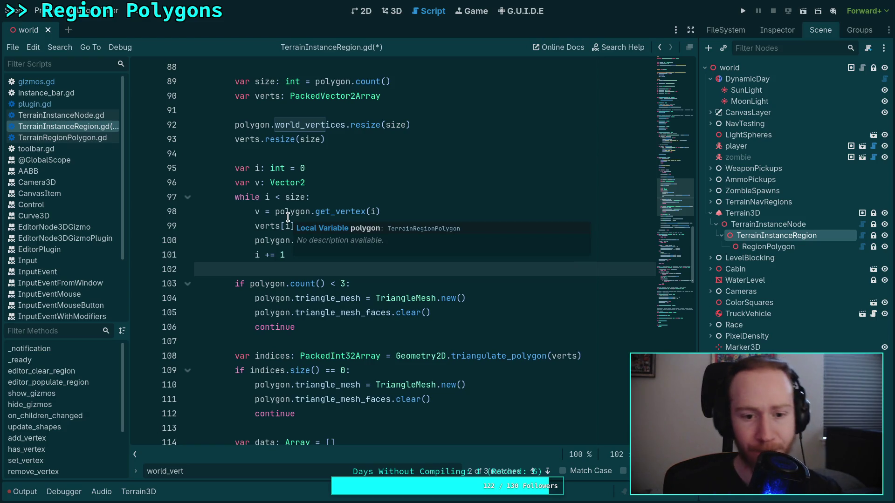
left_click(324, 182)
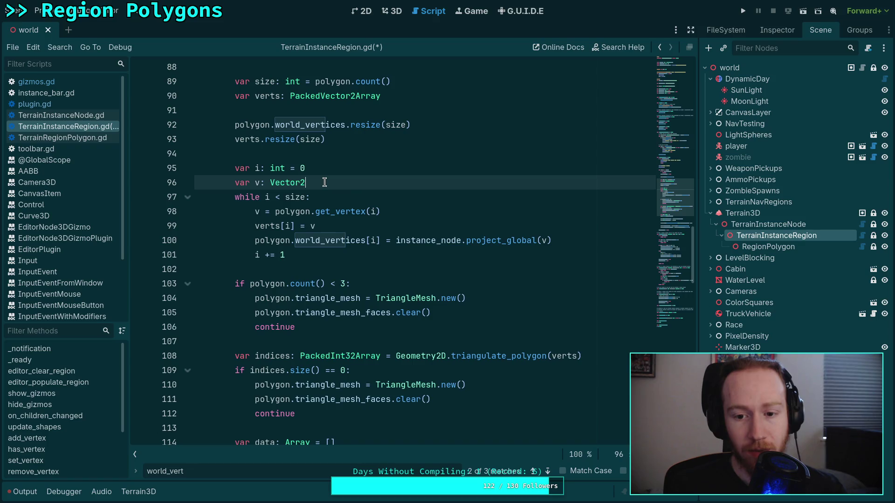
mouse_move(503, 241)
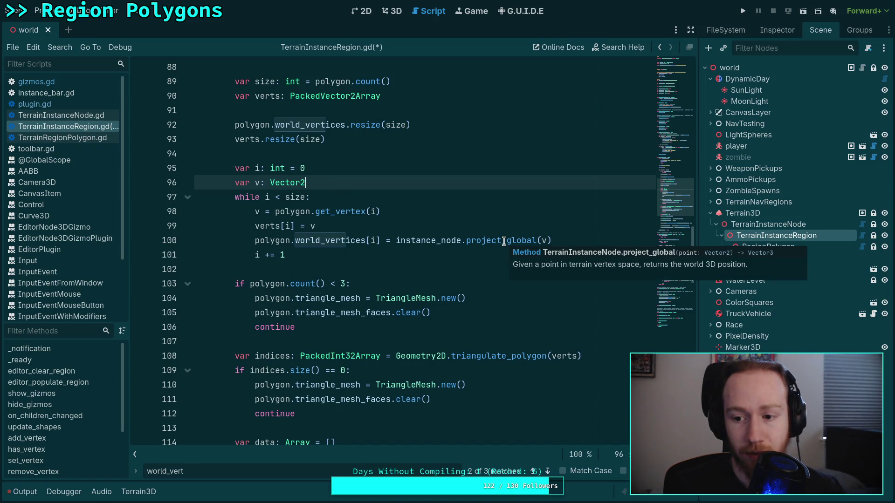
left_click(421, 270)
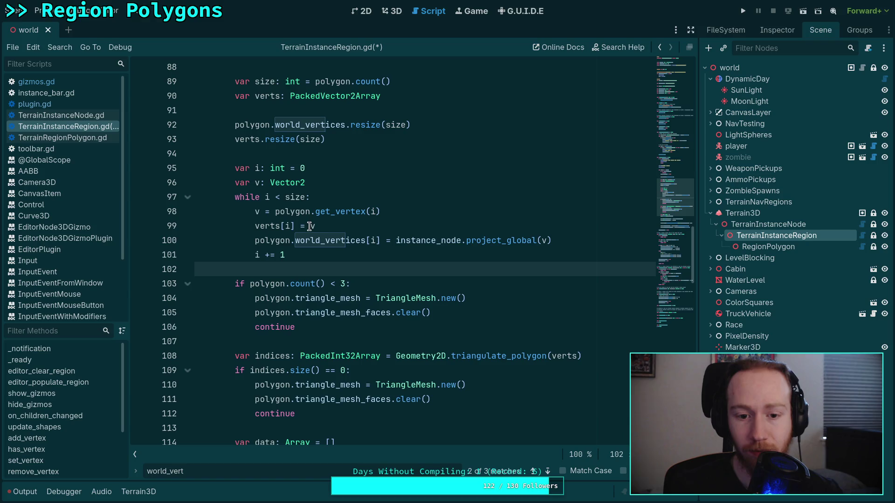
left_click(272, 213)
type("Vect")
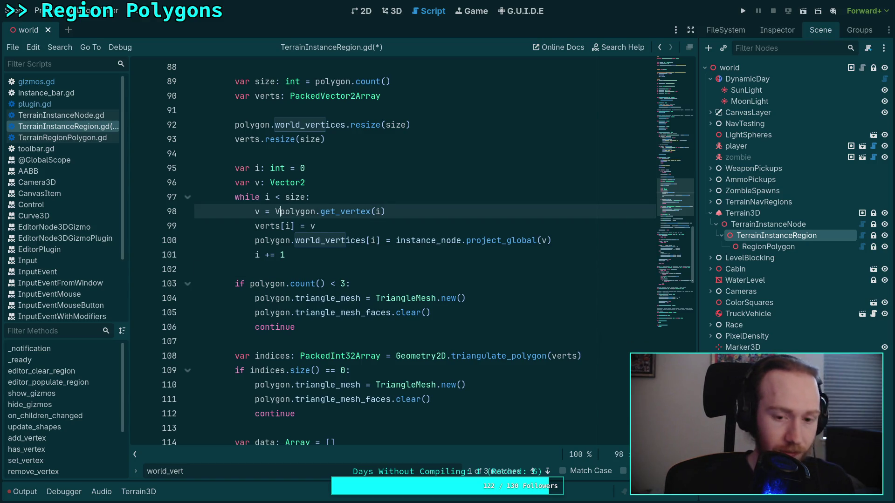
type("or2(")
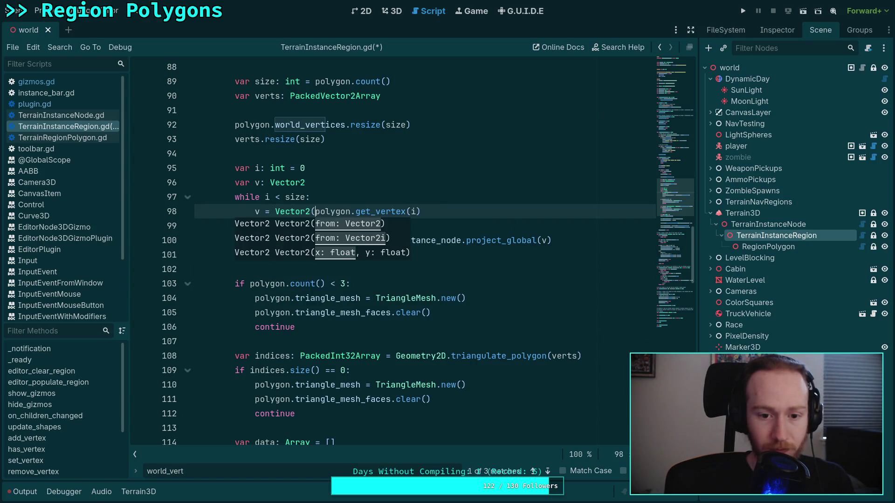
key("Escape")
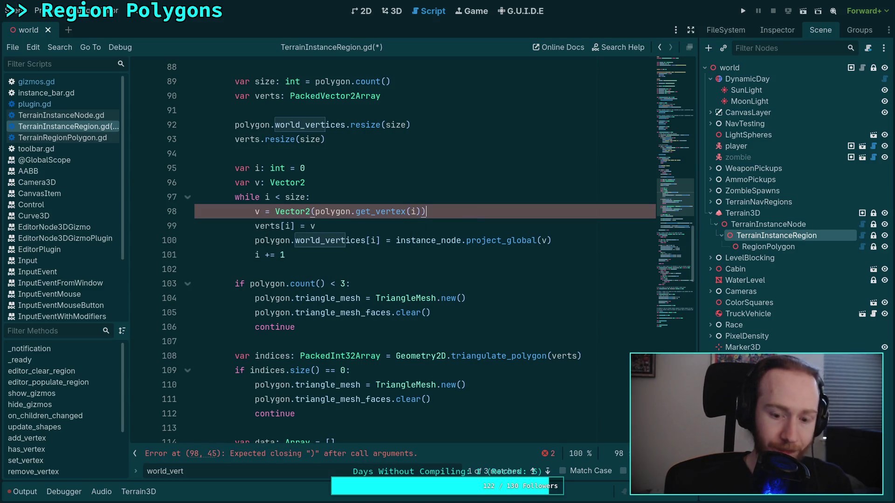
key("ctrl+s")
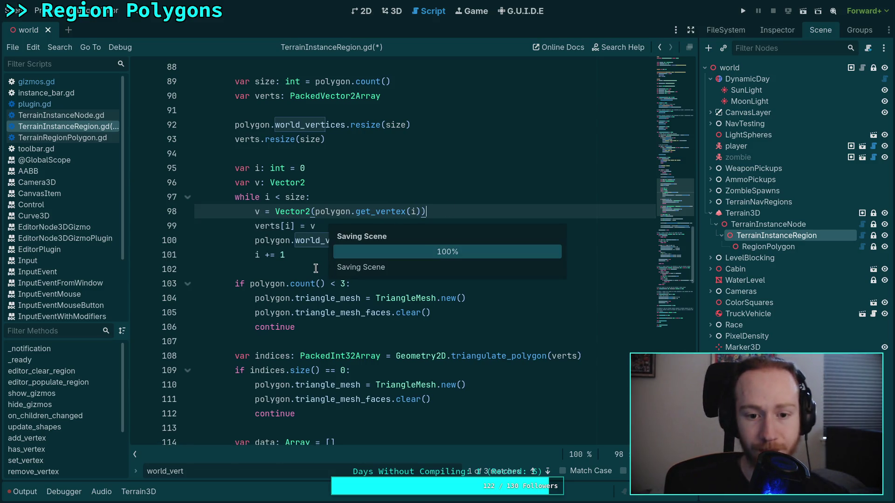
Review the triangle_mesh_faces code further down and save the scene and script again.
left_click(298, 265)
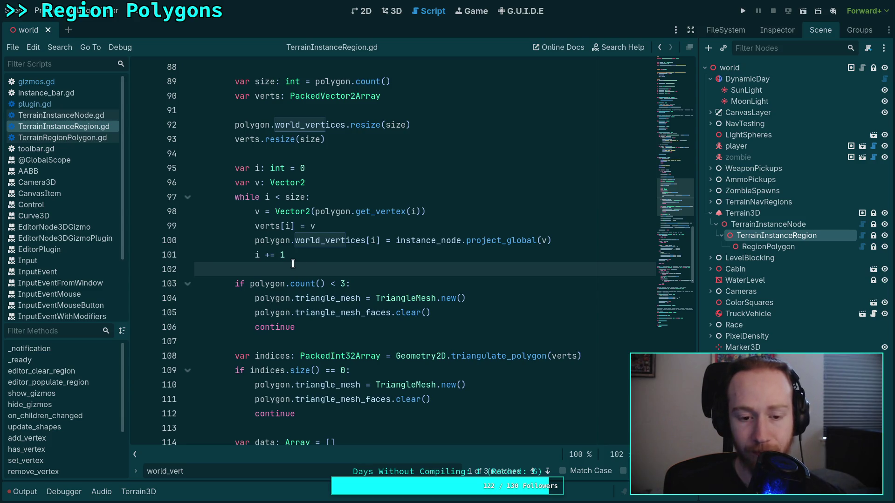
scroll(292, 265, "down", 2)
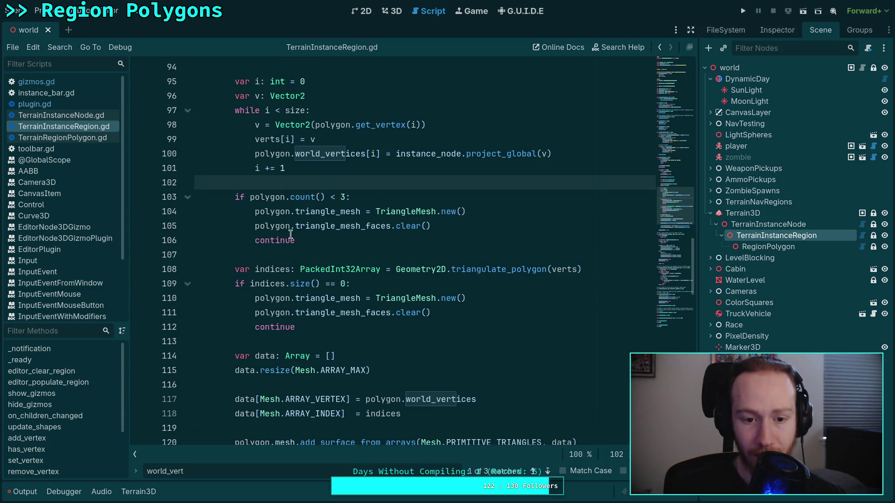
left_click_drag(259, 203, 315, 240)
scroll(315, 192, "down", 1)
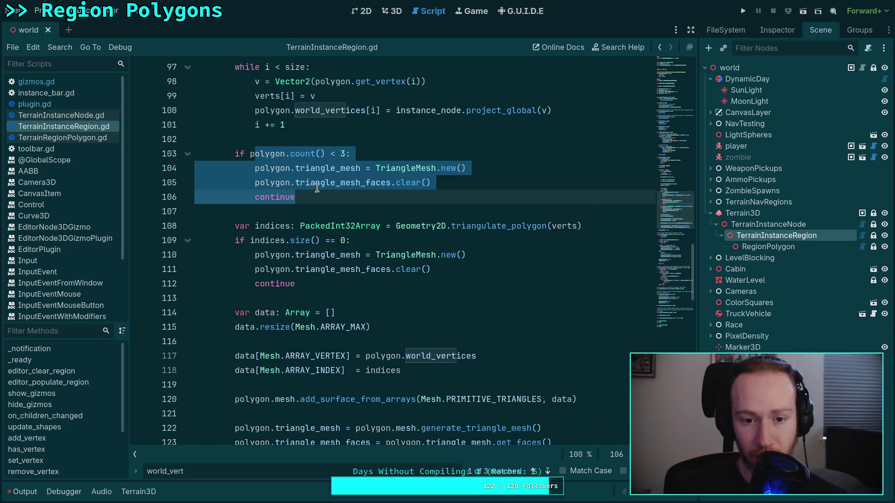
left_click(329, 175)
double_click(315, 182)
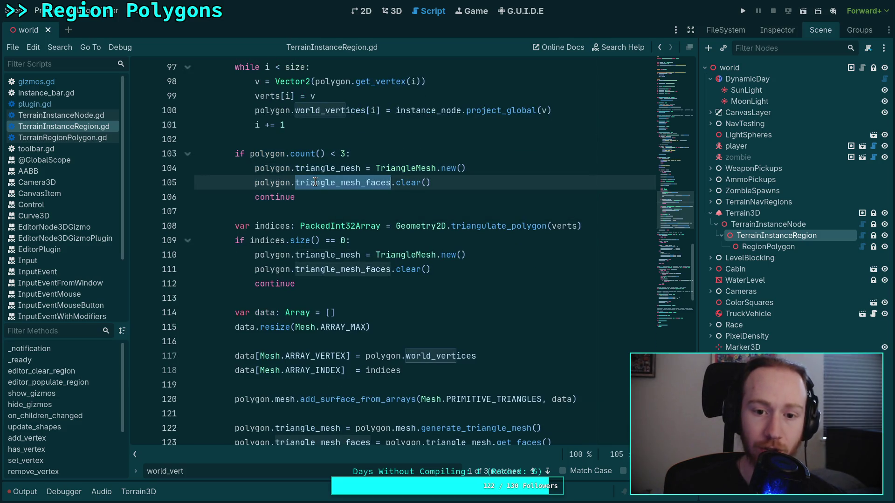
scroll(356, 192, "down", 1)
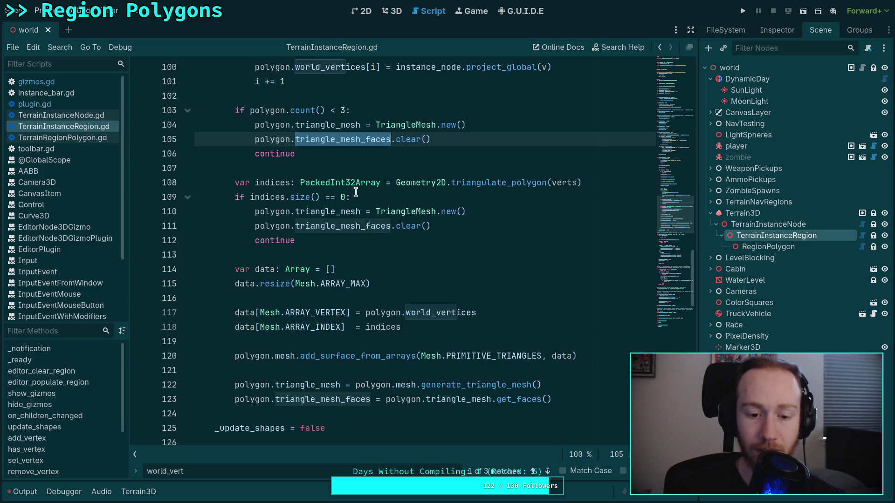
mouse_move(603, 403)
left_mouse_down()
mouse_move(236, 200)
mouse_move(227, 178)
left_mouse_up()
left_click(430, 243)
scroll(437, 255, "down", 1)
key("ctrl+s")
Remove RegionPolygon, save the world scene, and reload the current project.
key("ctrl+F2")
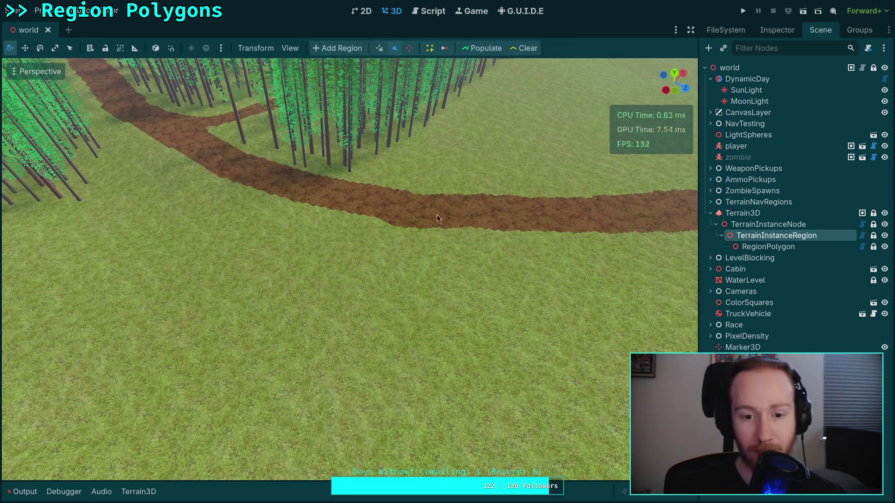
left_click(21, 492)
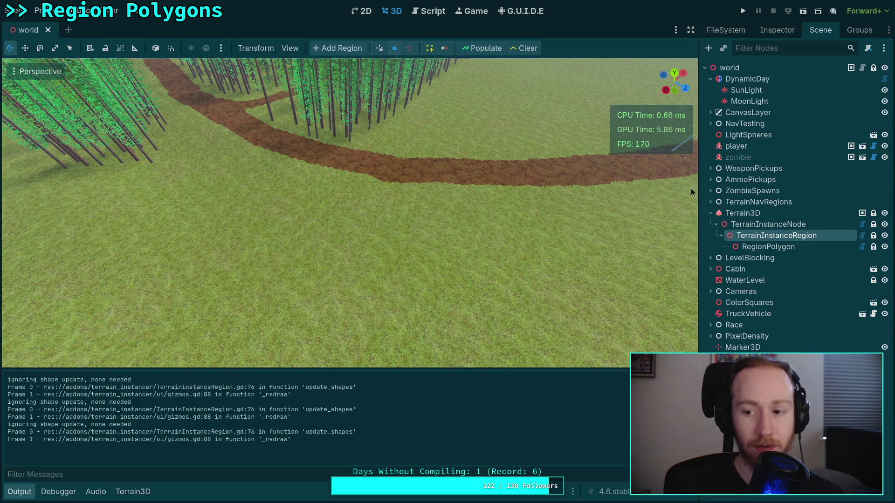
left_click(755, 248)
key("Delete")
key("Return")
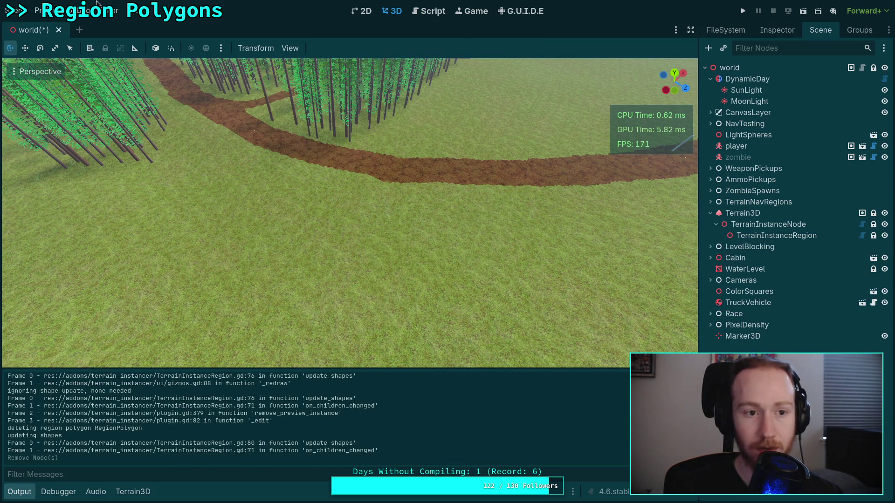
key("ctrl+s")
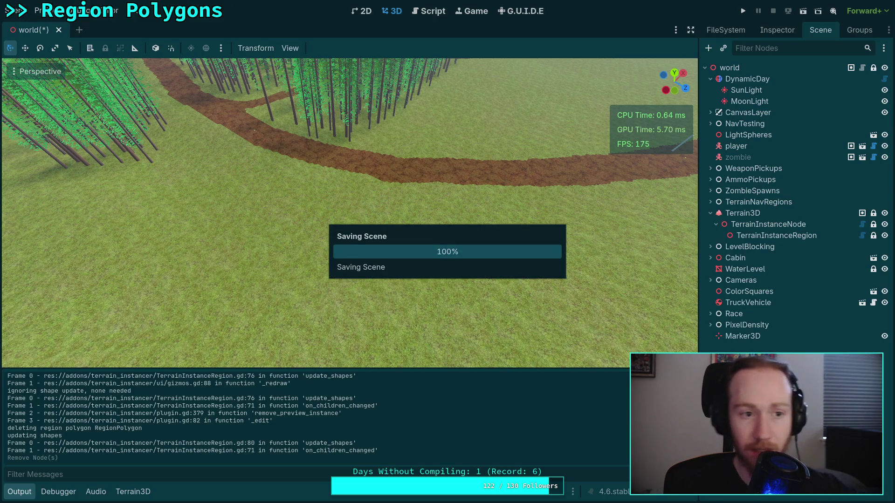
left_click(38, 10)
left_click(103, 137)
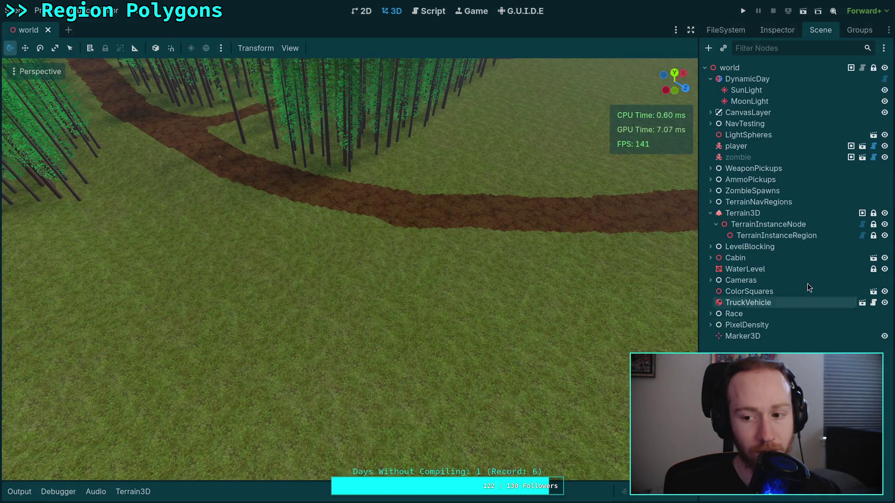
Select TerrainInstanceRegion and clear the Output log.
left_click(801, 237)
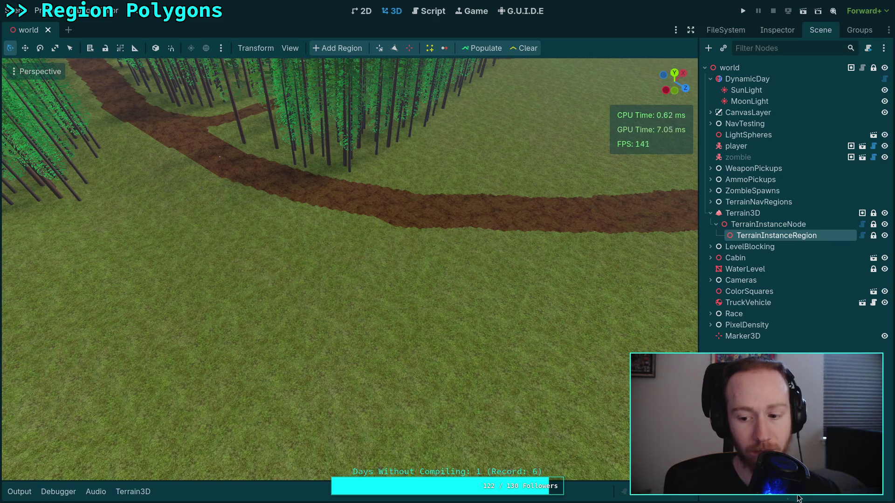
left_click(20, 492)
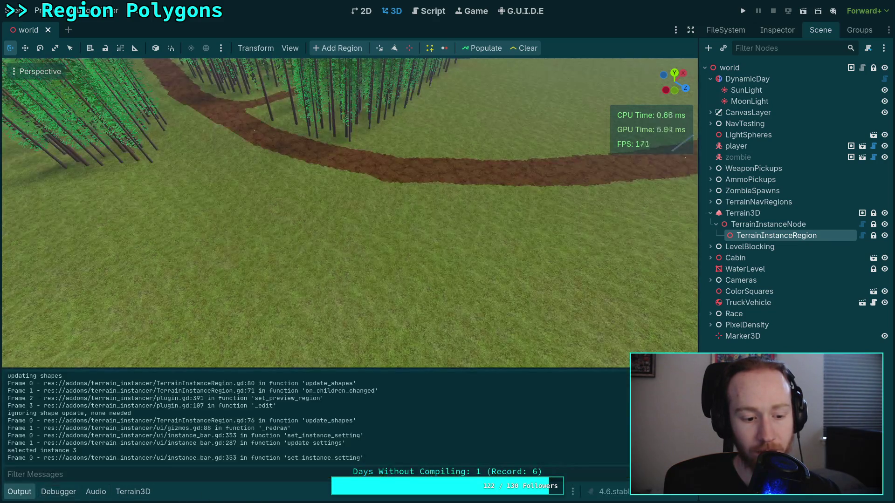
left_click(691, 376)
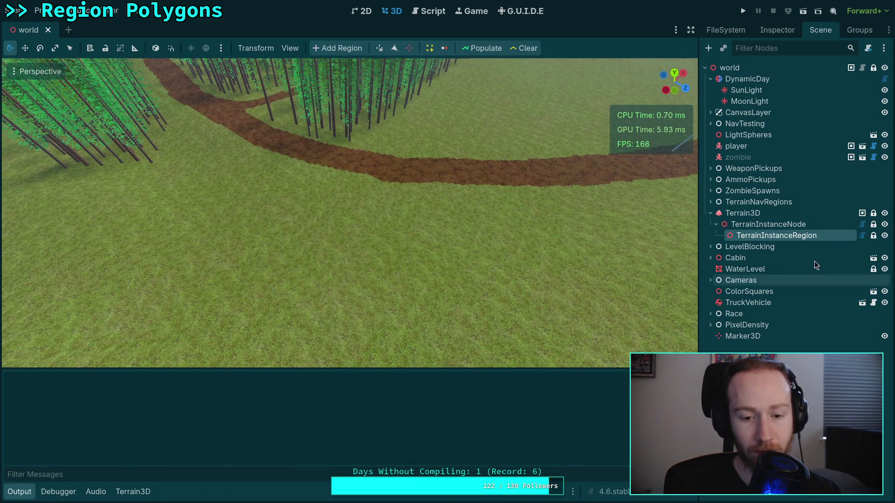
Draw a filled four-vertex region polygon on the grass below the dirt path.
left_click(394, 45)
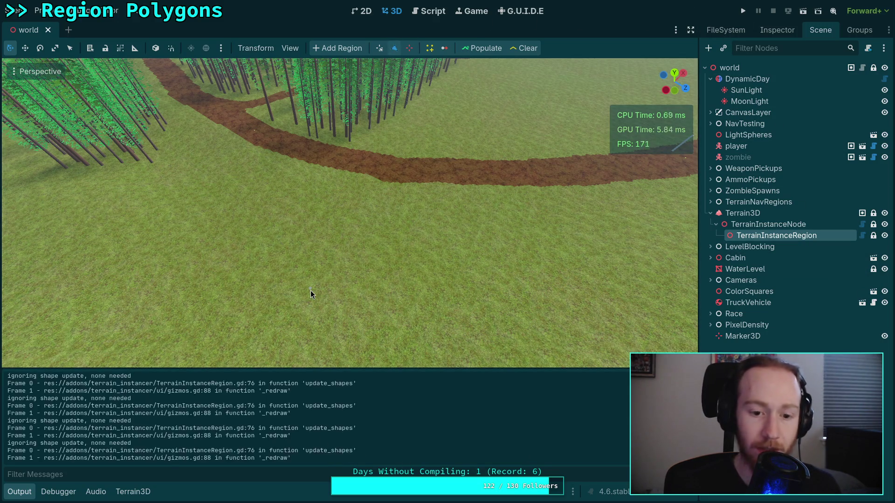
left_click(378, 293)
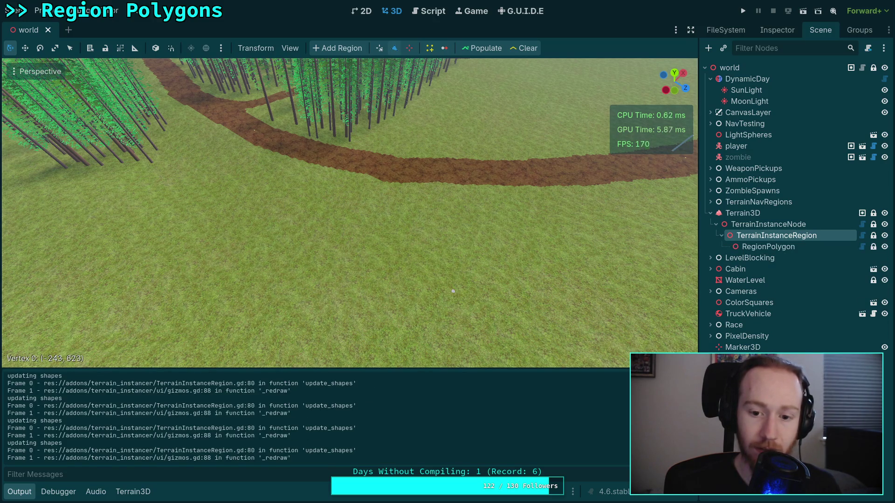
left_click(257, 279)
mouse_move(258, 294)
left_mouse_down()
mouse_move(255, 328)
mouse_move(335, 216)
mouse_move(370, 199)
left_mouse_up()
left_click(145, 268)
mouse_move(146, 267)
left_mouse_down()
mouse_move(395, 161)
mouse_move(471, 262)
mouse_move(475, 242)
mouse_move(415, 176)
mouse_move(360, 177)
mouse_move(367, 199)
mouse_move(306, 194)
mouse_move(452, 202)
left_mouse_up()
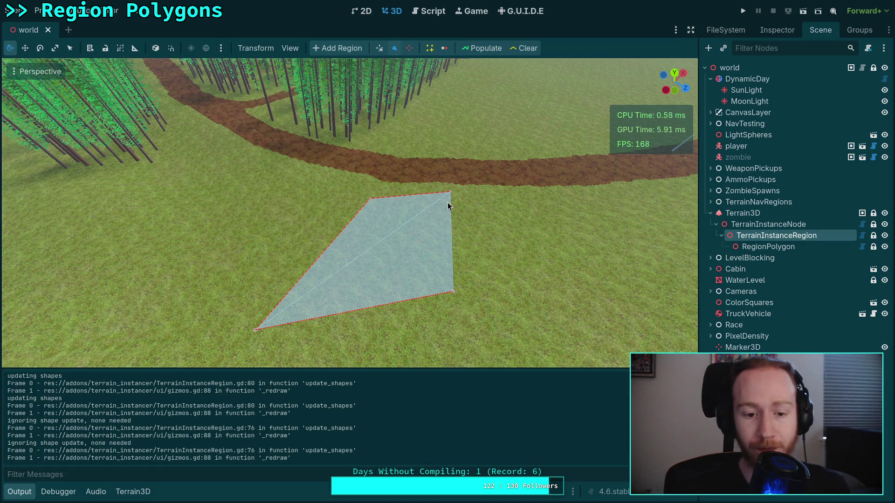
left_click(690, 377)
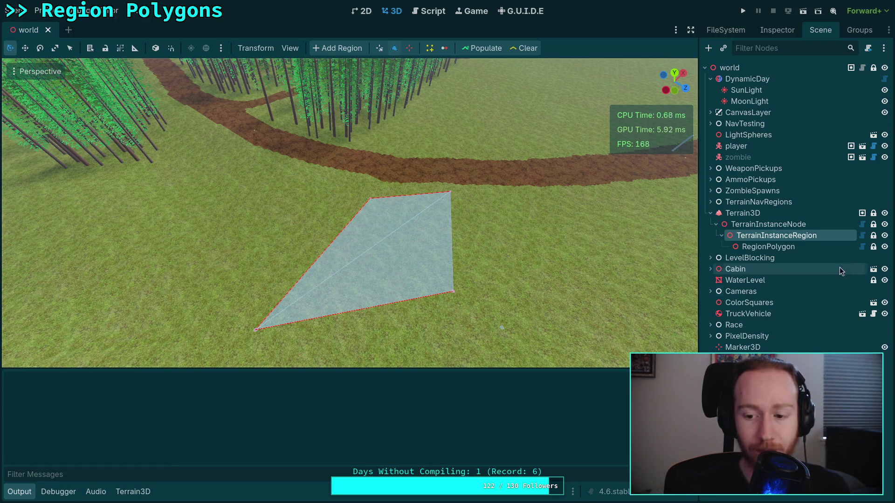
Delete the 'updating shapes' and 'ignoring shape update' debug prints from update_shapes and save.
left_click(412, 13)
scroll(300, 224, "up", 8)
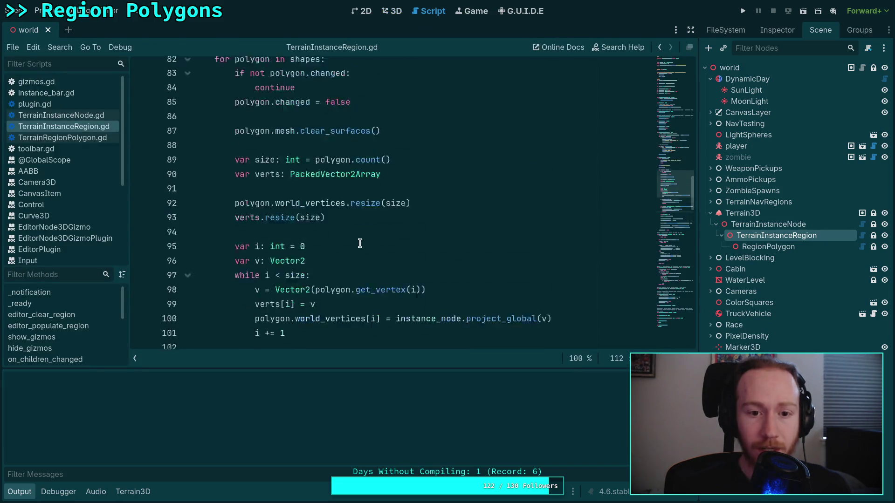
left_click_drag(299, 225, 161, 213)
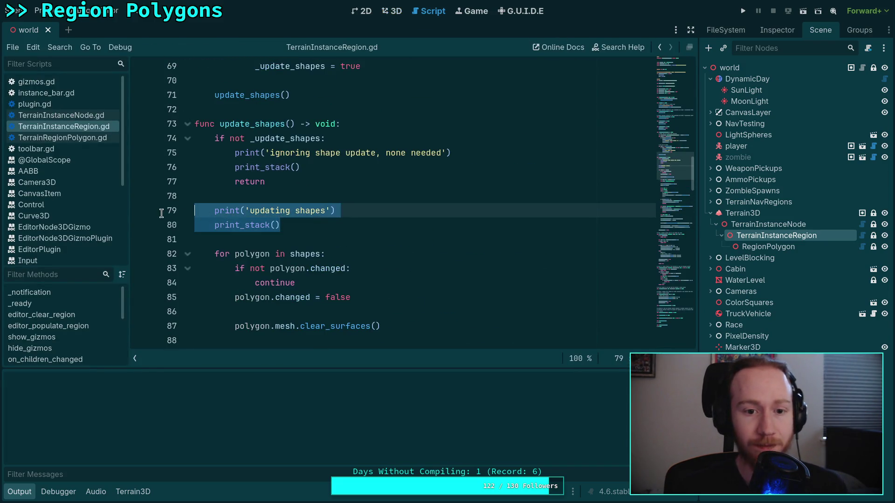
key("BackSpace")
key("BackSpace")
key("BackSpace")
left_click(298, 168)
left_click_drag(298, 168, 326, 138)
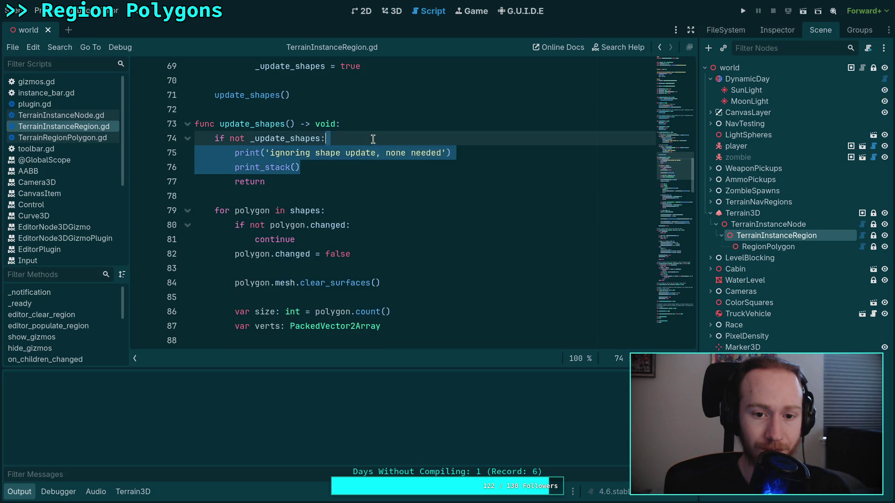
key("BackSpace")
key("ctrl+s")
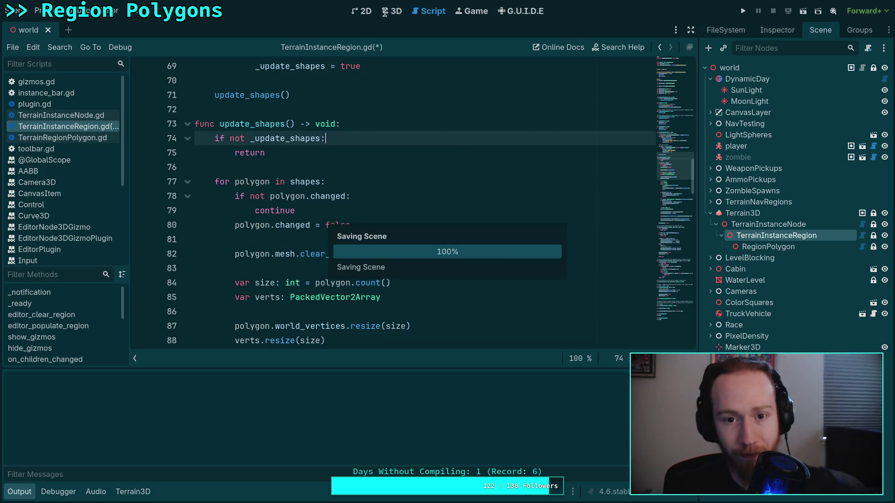
Start RegionPolygon2 in the 3D view with five vertices reaching out to the right.
left_click(392, 11)
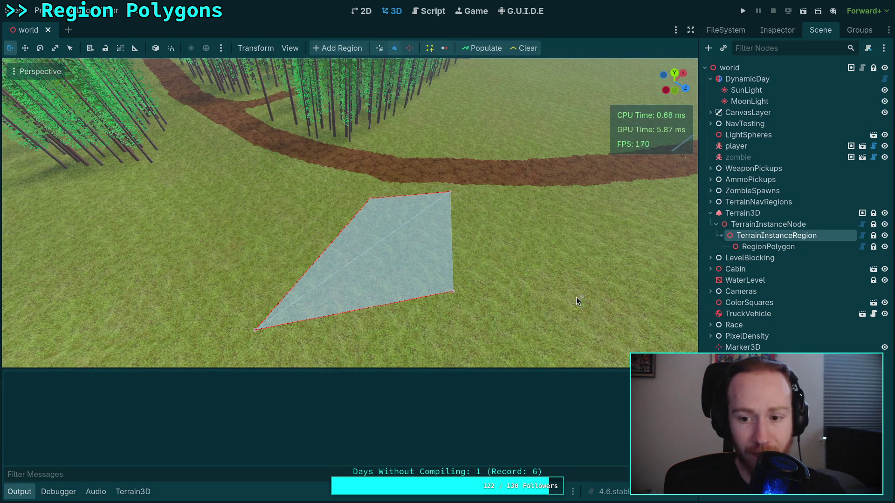
left_click(540, 249)
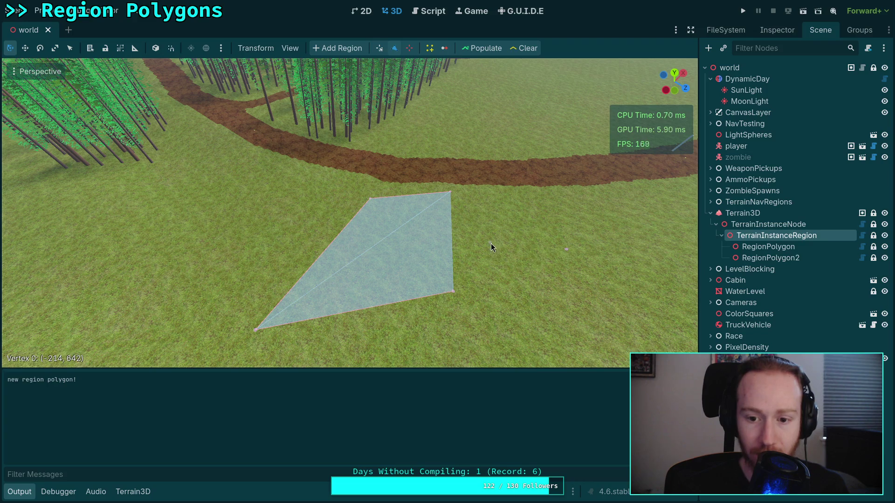
left_click(496, 318)
left_click(491, 195)
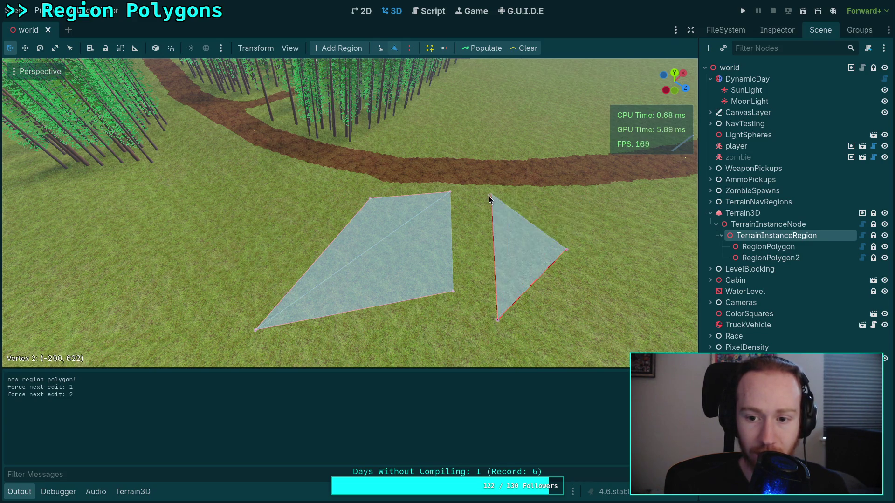
left_click(150, 255)
left_click_drag(151, 257, 630, 215)
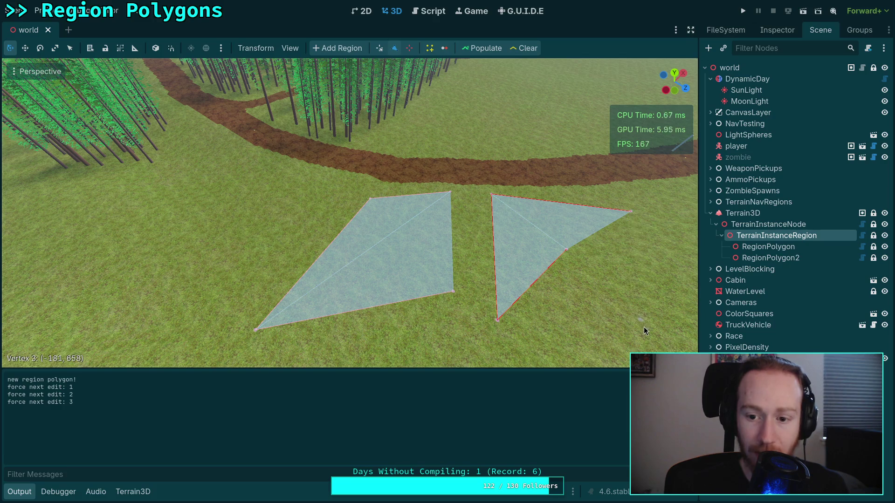
left_click(675, 261)
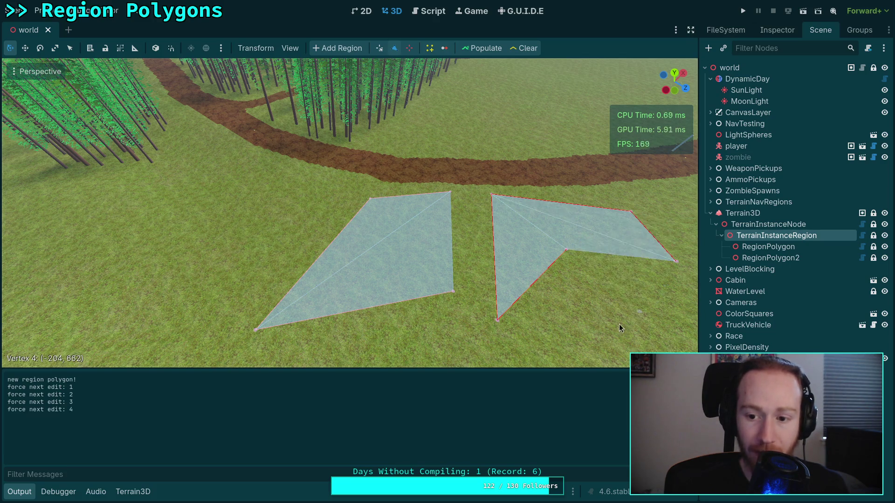
left_click(28, 492)
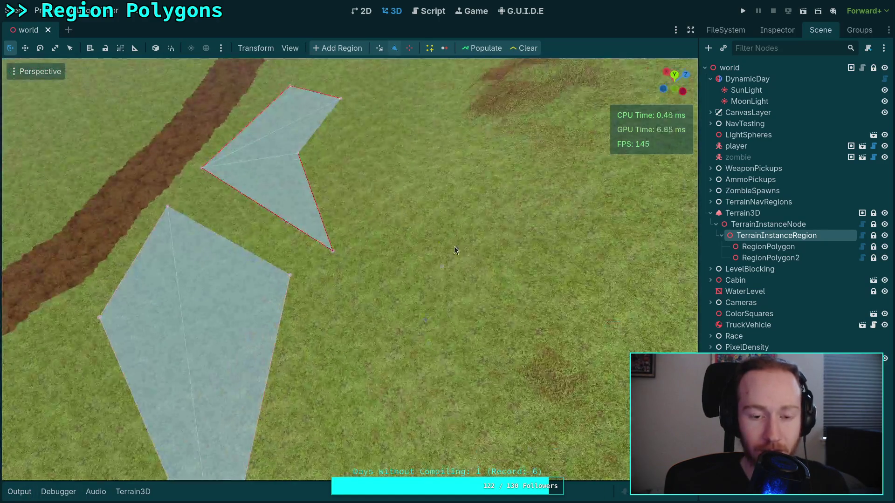
Extend the spike and insert edge vertices, moving vertex 10 to untangle the shape.
left_click(586, 149)
left_click(436, 287)
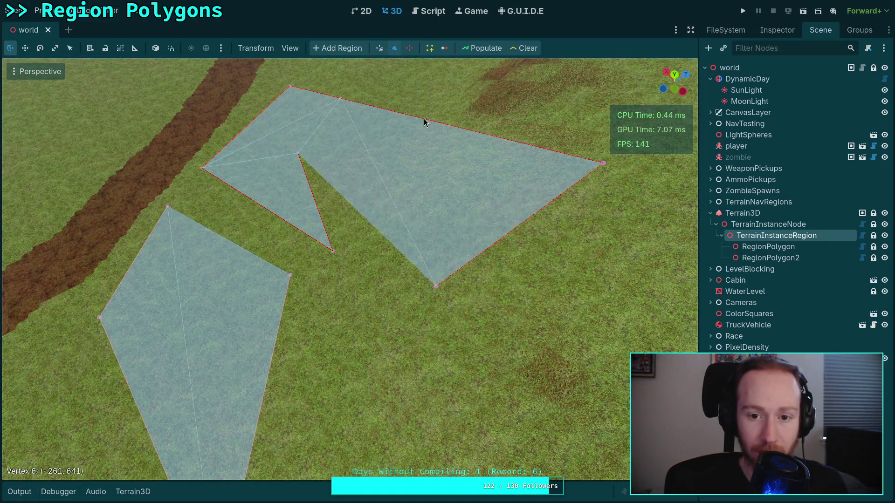
left_click_drag(378, 257, 523, 94)
mouse_move(493, 247)
left_mouse_down()
mouse_move(643, 344)
mouse_move(500, 461)
left_mouse_up()
mouse_move(270, 215)
left_mouse_down()
mouse_move(159, 310)
mouse_move(250, 219)
left_mouse_up()
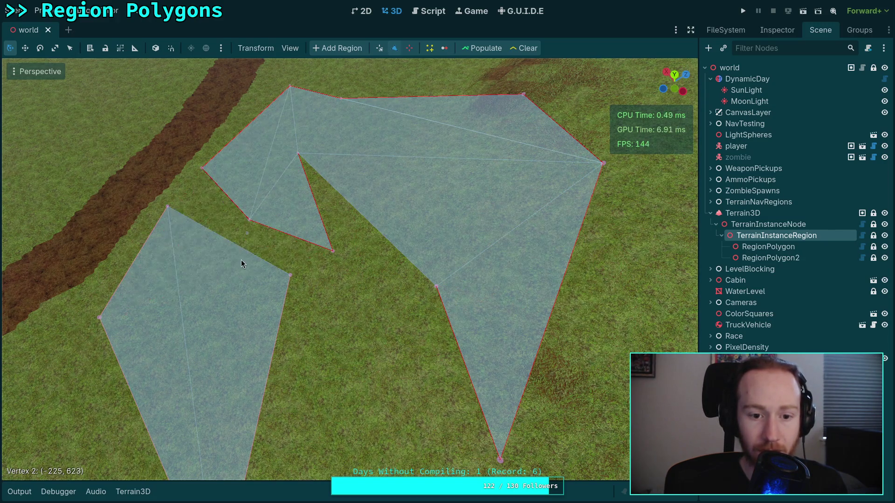
mouse_move(366, 220)
left_mouse_down()
mouse_move(360, 420)
mouse_move(393, 295)
mouse_move(300, 371)
mouse_move(241, 252)
mouse_move(146, 206)
mouse_move(196, 77)
mouse_move(396, 80)
left_mouse_up()
mouse_move(175, 140)
left_mouse_down()
mouse_move(268, 333)
mouse_move(385, 314)
mouse_move(273, 306)
mouse_move(277, 332)
mouse_move(268, 342)
left_mouse_up()
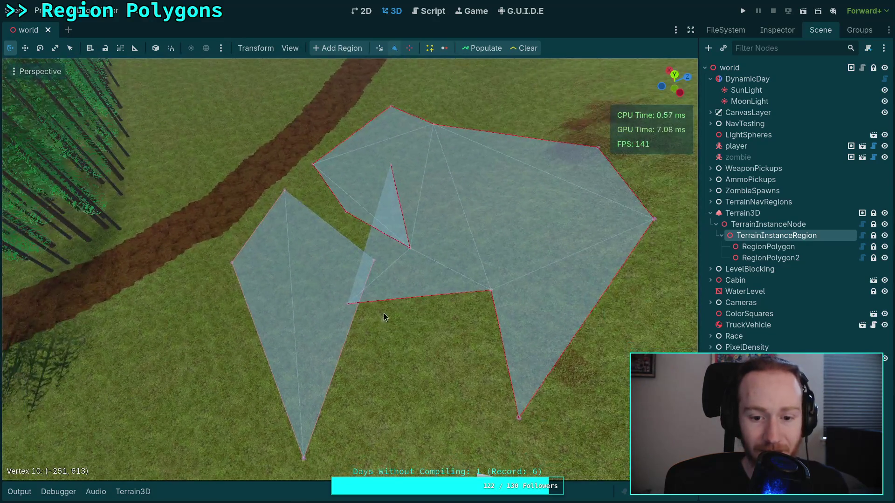
mouse_move(348, 303)
left_mouse_down()
mouse_move(356, 255)
mouse_move(223, 203)
mouse_move(192, 162)
mouse_move(186, 259)
left_mouse_up()
mouse_move(284, 213)
left_mouse_down()
mouse_move(253, 127)
mouse_move(269, 88)
left_mouse_up()
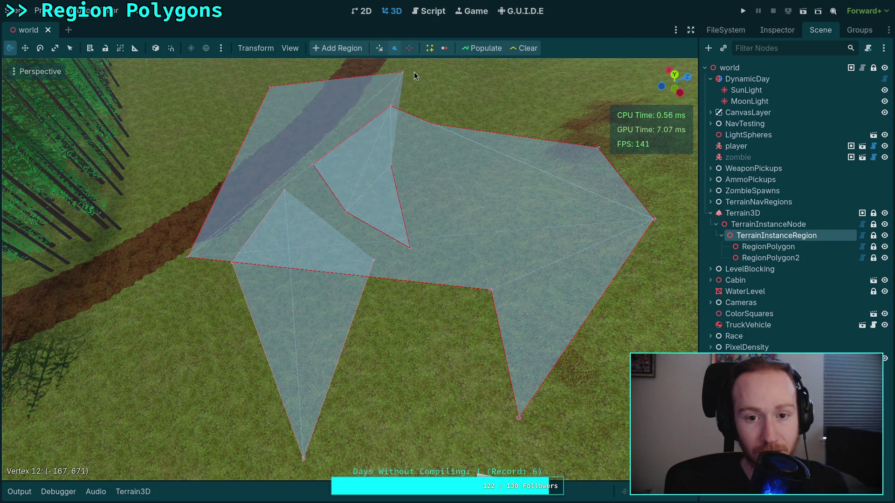
Add vertices along the top and right, and pull the inner vertices down to widen it.
left_click(448, 70)
left_click(639, 120)
left_click(678, 190)
left_click(664, 341)
mouse_move(264, 199)
left_mouse_down()
mouse_move(477, 241)
mouse_move(486, 276)
mouse_move(452, 357)
mouse_move(376, 405)
mouse_move(430, 436)
left_mouse_up()
left_click_drag(313, 263, 270, 398)
left_click_drag(242, 258, 129, 391)
mouse_move(457, 355)
left_mouse_down()
mouse_move(285, 309)
mouse_move(313, 312)
mouse_move(211, 303)
mouse_move(210, 367)
mouse_move(169, 248)
mouse_move(45, 171)
mouse_move(169, 183)
left_mouse_up()
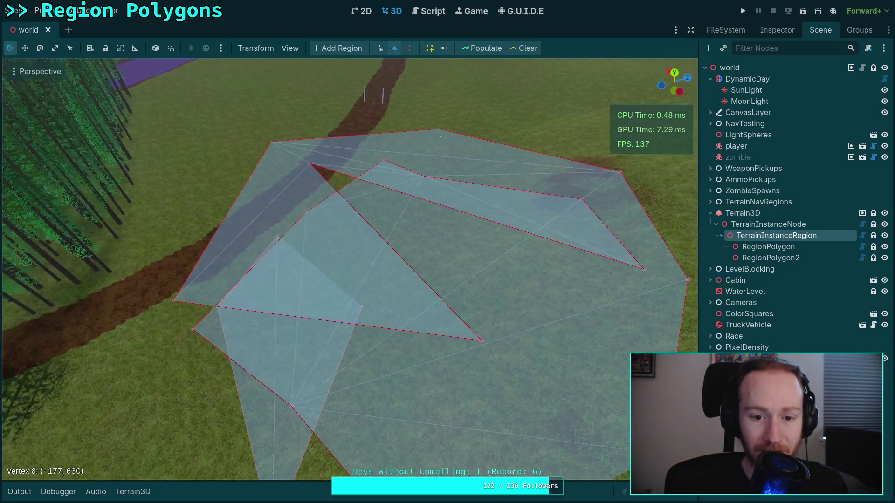
left_click_drag(261, 243, 293, 271)
mouse_move(209, 282)
left_mouse_down()
mouse_move(370, 295)
mouse_move(372, 303)
mouse_move(315, 304)
mouse_move(342, 298)
mouse_move(231, 309)
mouse_move(223, 306)
mouse_move(335, 308)
mouse_move(400, 292)
mouse_move(356, 308)
mouse_move(341, 202)
mouse_move(335, 208)
mouse_move(344, 207)
mouse_move(347, 184)
mouse_move(262, 117)
mouse_move(351, 66)
mouse_move(471, 200)
mouse_move(382, 243)
mouse_move(341, 250)
mouse_move(367, 226)
mouse_move(338, 299)
left_mouse_up()
Raise the lower-left vertex and remove the long spike and three notch vertices.
mouse_move(255, 373)
left_mouse_down()
mouse_move(233, 225)
mouse_move(305, 233)
mouse_move(302, 242)
left_mouse_up()
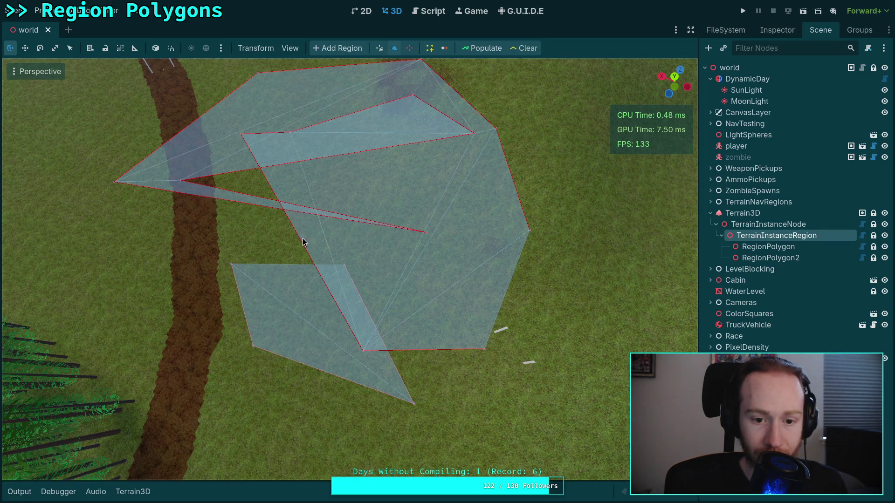
right_click(422, 231)
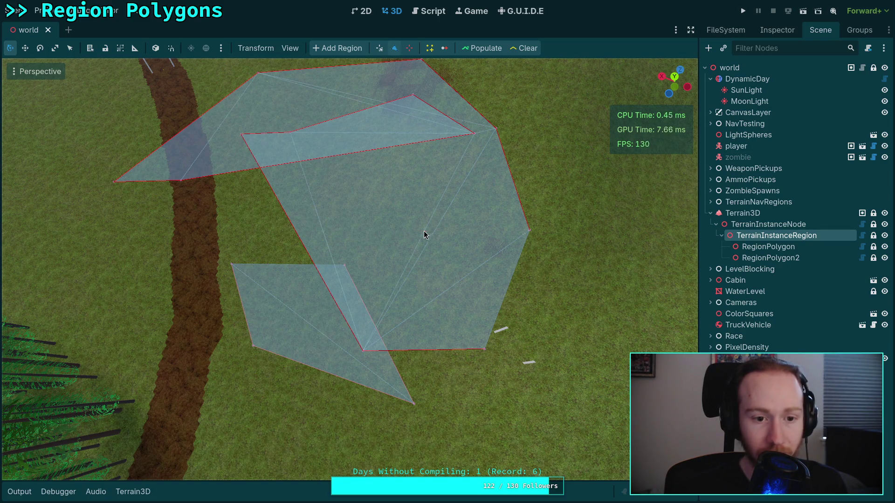
right_click(472, 135)
right_click(413, 96)
right_click(289, 133)
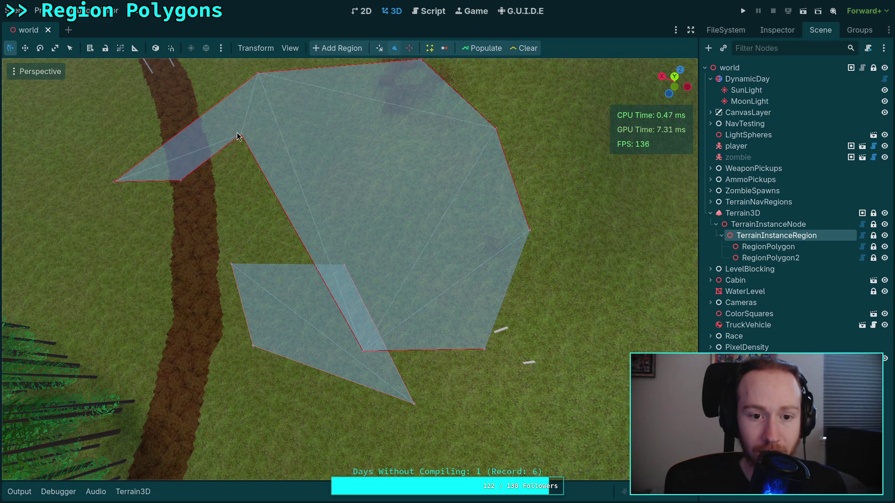
Reshape the large polygon's corners and add an extra corner on its lower edge.
left_click_drag(363, 355, 320, 172)
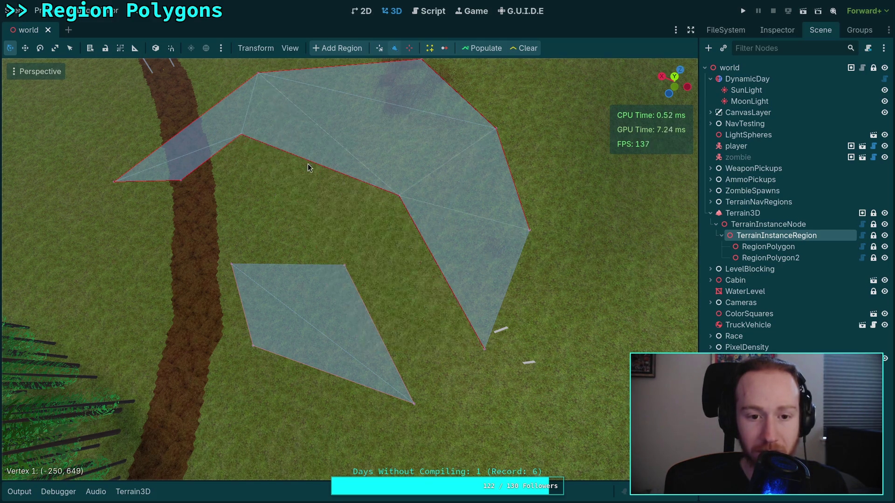
left_click_drag(242, 135, 261, 233)
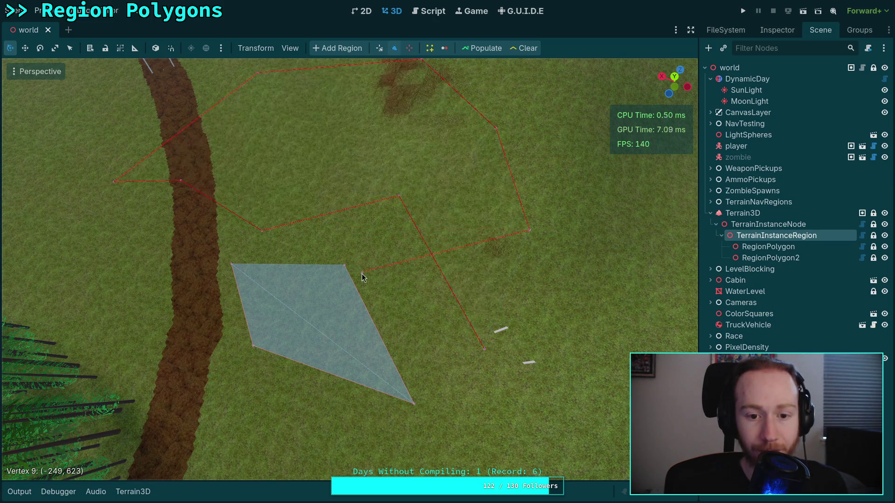
left_click_drag(511, 280, 551, 316)
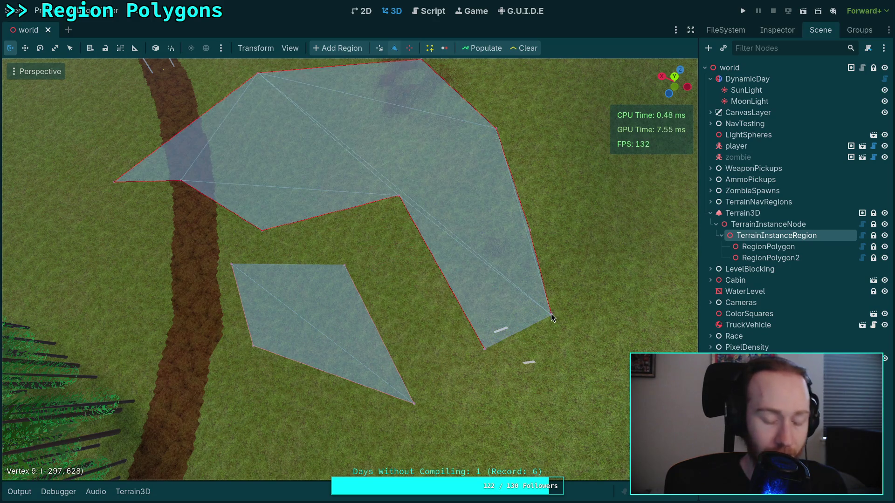
key("ctrl+z")
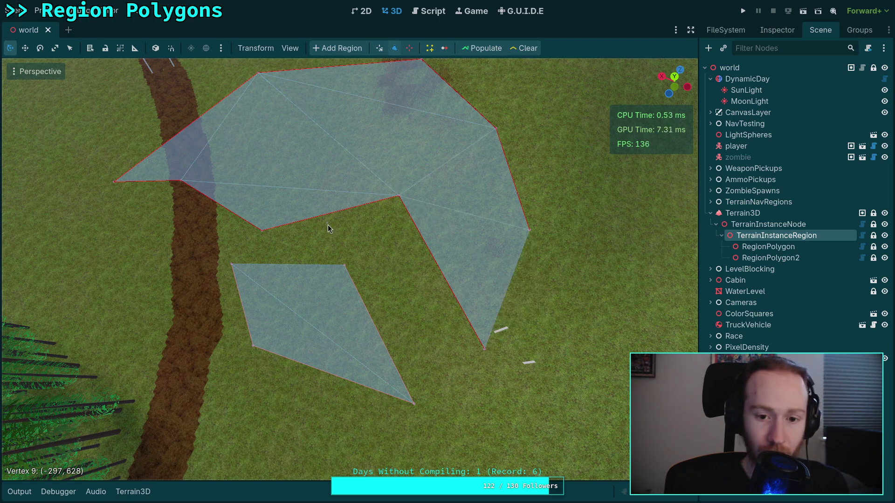
left_click_drag(321, 223, 341, 248)
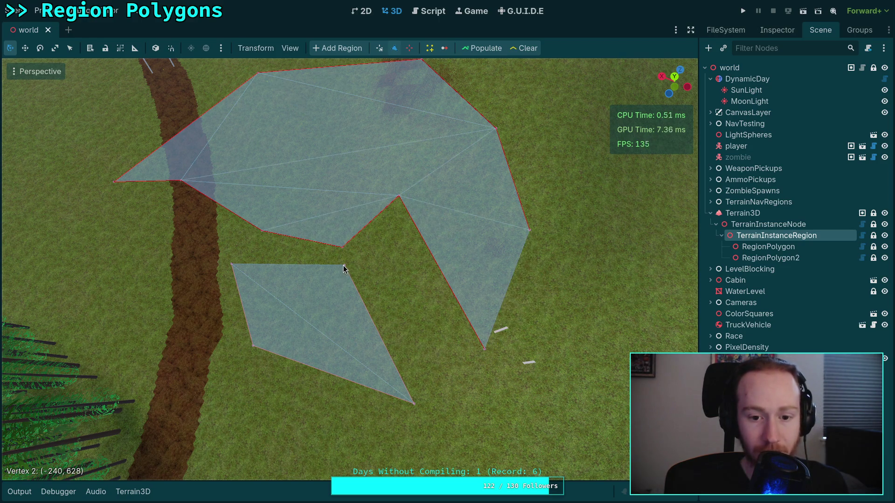
Widen the small polygon's top-right and bottom-left corners, then request deleting TerrainInstanceRegion.
left_click(379, 49)
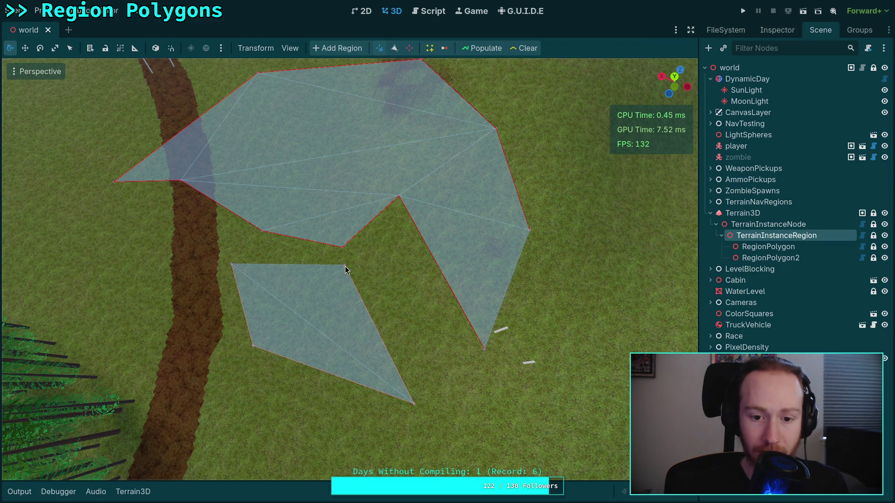
left_click_drag(345, 270, 372, 279)
left_click_drag(254, 349, 226, 414)
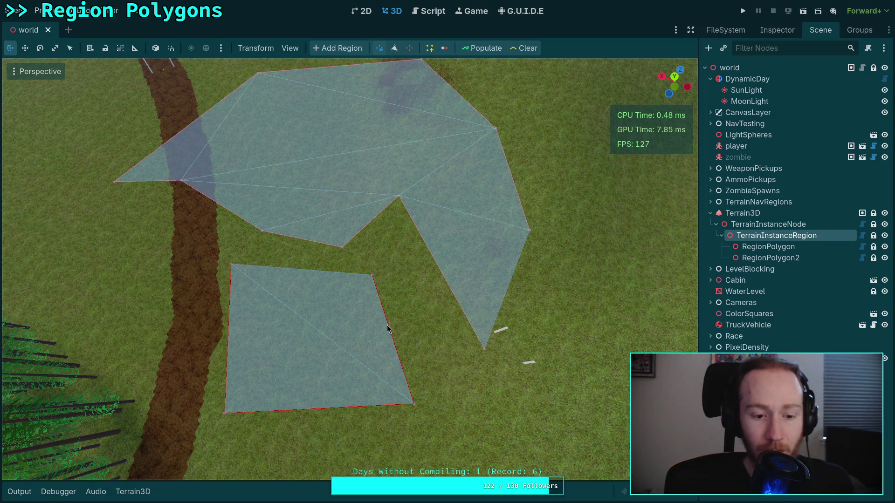
mouse_move(392, 337)
left_mouse_down()
mouse_move(429, 339)
mouse_move(392, 340)
left_mouse_up()
key("Delete")
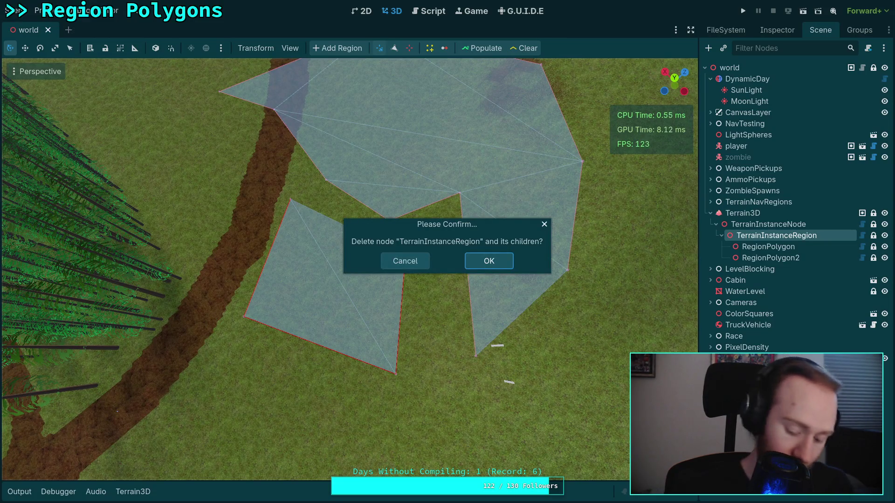
Delete TerrainInstanceRegion with its polygons, then undo to restore and reselect it.
key("Escape")
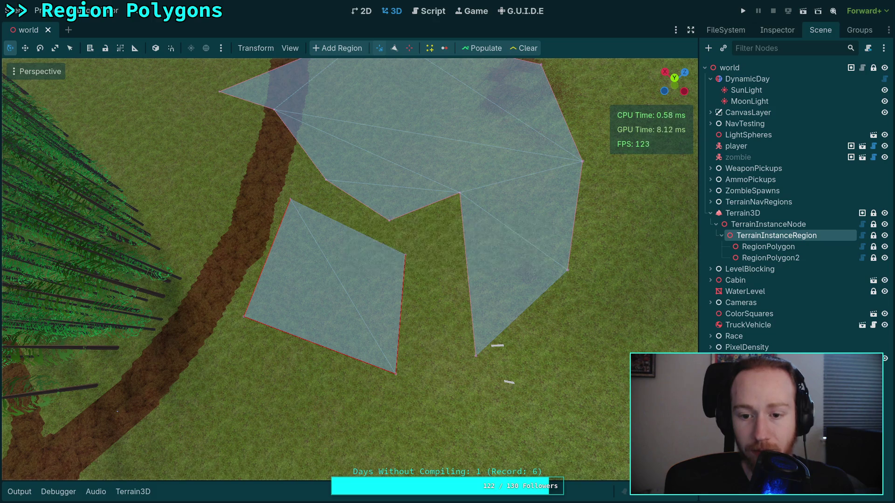
key("Delete")
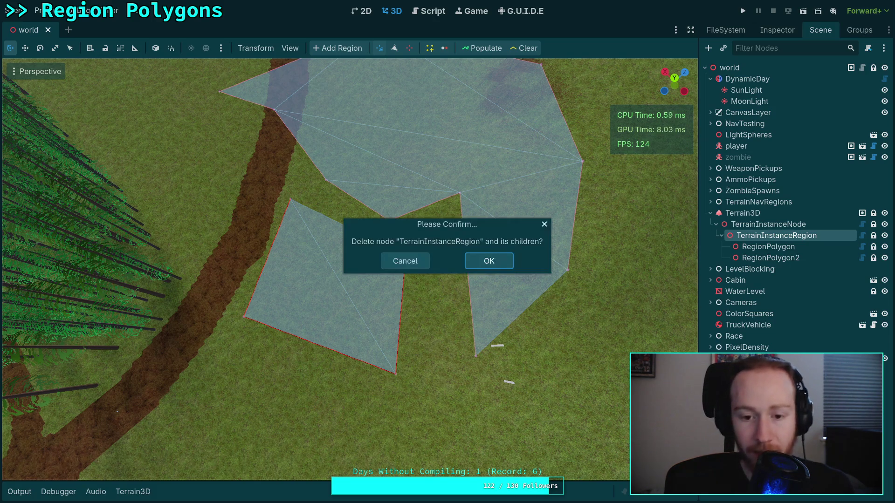
key("Return")
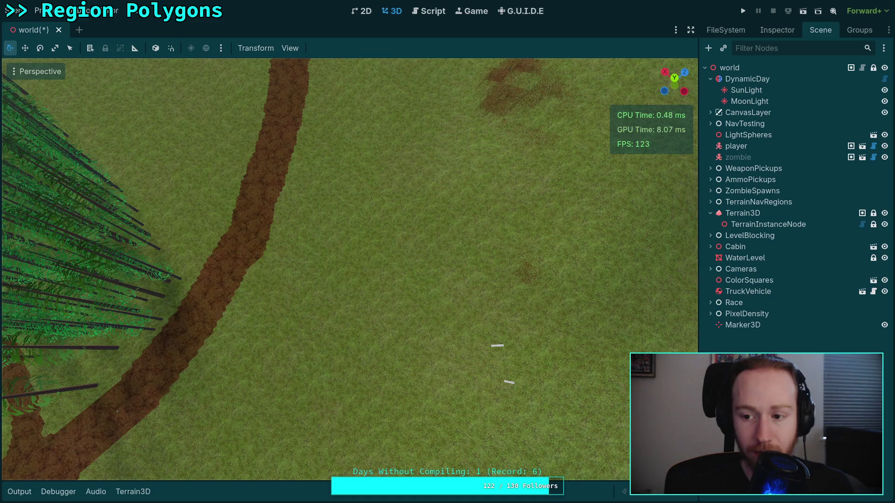
key("ctrl+z")
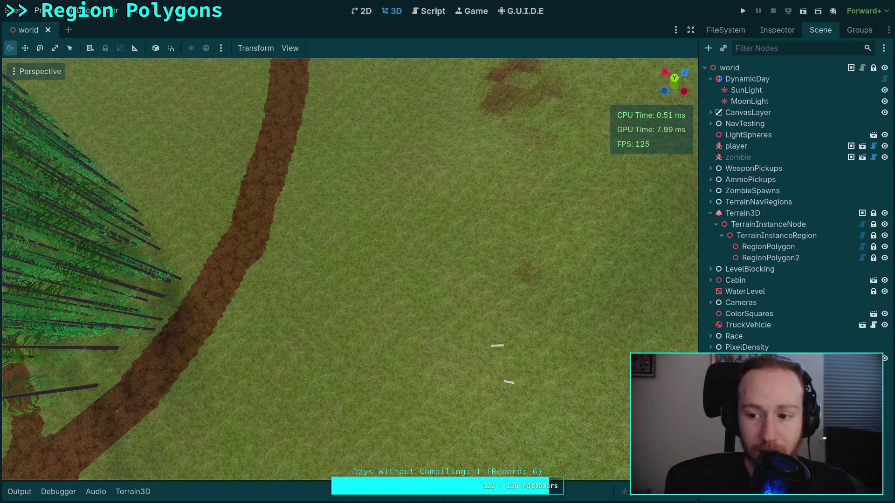
left_click(776, 236)
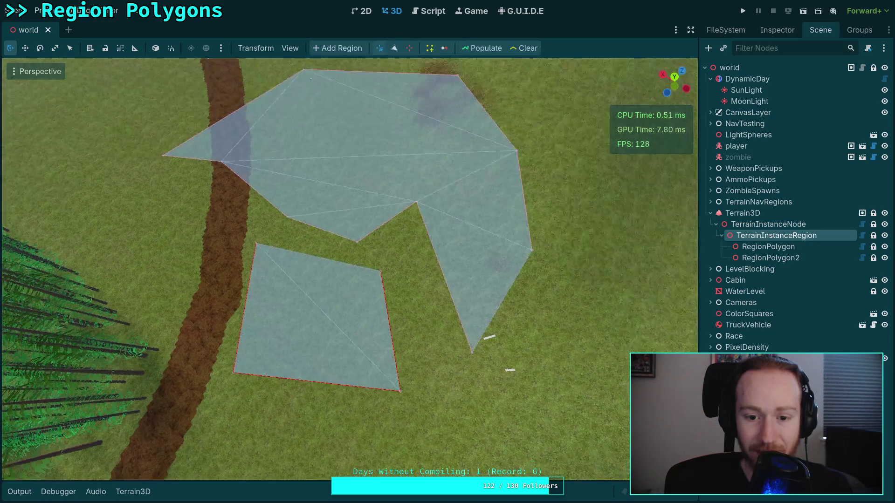
Adjust the large polygon's notch corners and the small polygon's corners, then open TerrainInstanceRegion.gd.
scroll(428, 258, "up", 2)
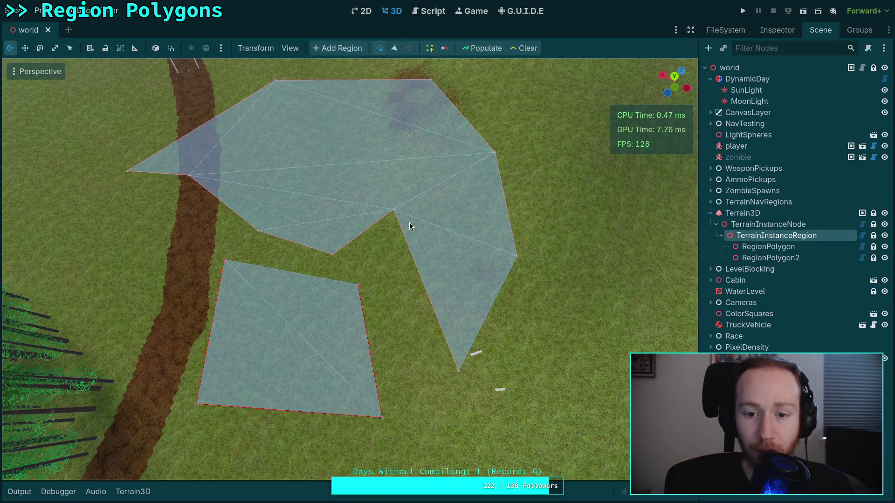
left_click_drag(393, 213, 414, 237)
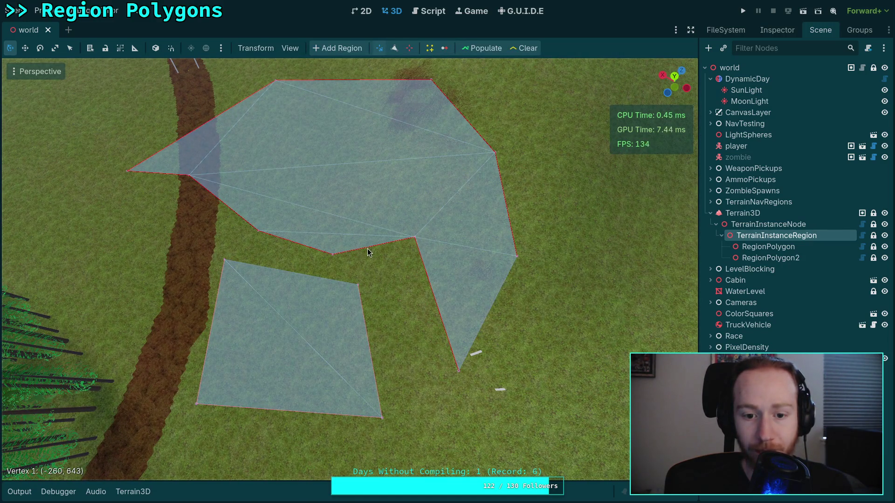
mouse_move(341, 257)
left_mouse_down()
mouse_move(283, 260)
mouse_move(326, 239)
mouse_move(319, 272)
mouse_move(421, 314)
left_mouse_up()
left_click_drag(374, 423, 374, 440)
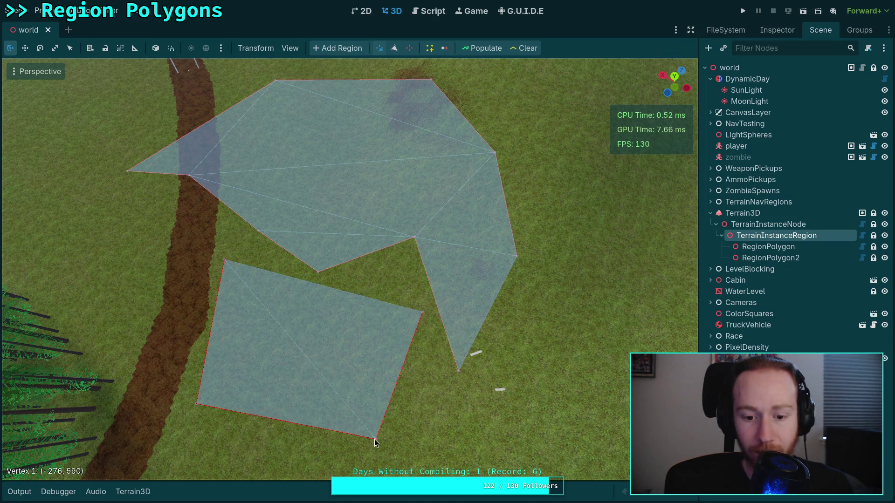
mouse_move(400, 269)
left_mouse_down()
mouse_move(393, 291)
mouse_move(405, 278)
left_mouse_up()
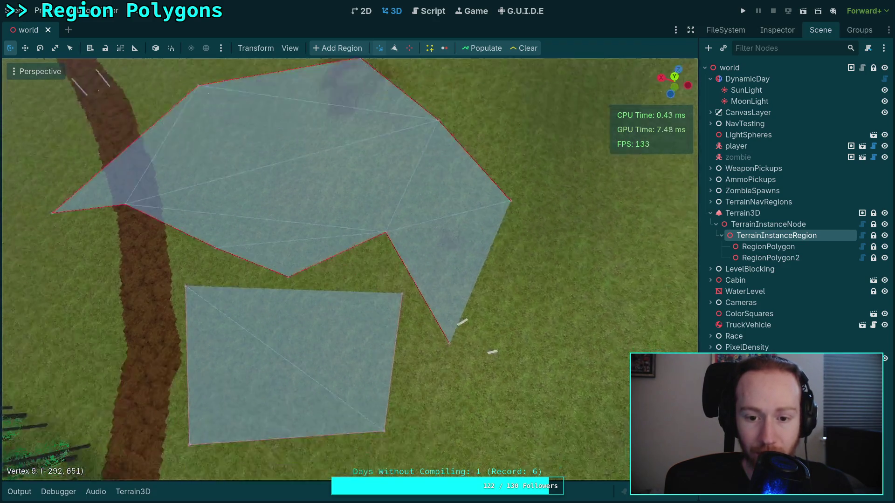
left_click_drag(396, 263, 352, 256)
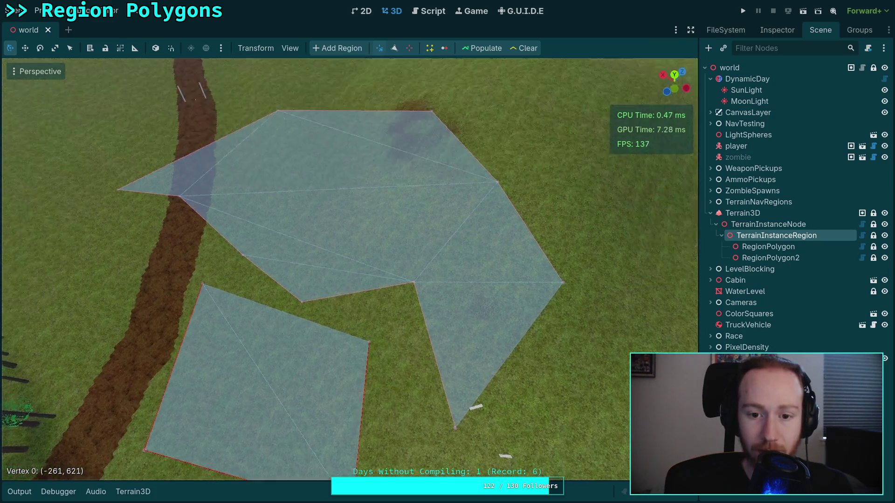
left_click(431, 12)
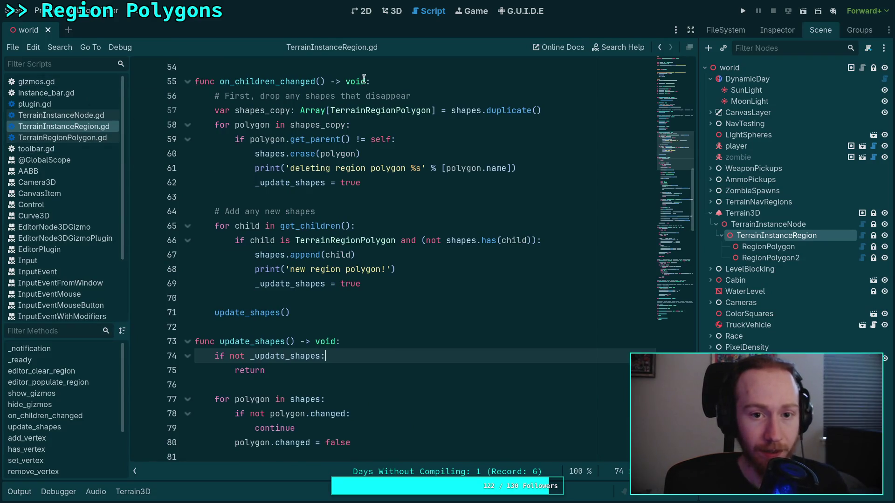
In the 3D view, add two extra corners to the small region polygon and drag them into place.
left_click(393, 10)
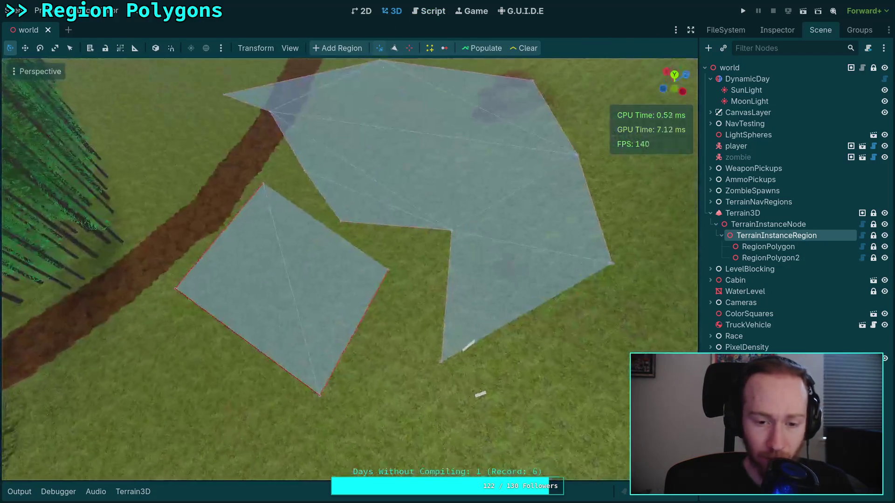
left_click(395, 48)
mouse_move(309, 229)
left_mouse_down()
mouse_move(254, 263)
mouse_move(309, 230)
left_mouse_up()
left_click_drag(344, 303, 361, 401)
mouse_move(214, 355)
left_mouse_down()
mouse_move(182, 370)
mouse_move(313, 243)
mouse_move(184, 359)
mouse_move(155, 370)
left_mouse_up()
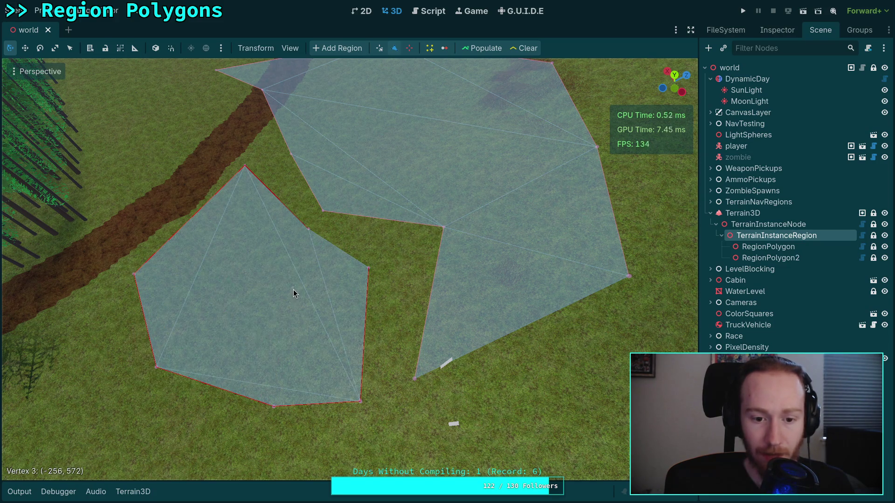
Create RegionPolygon3 as a triangle and RegionPolygon4 by placing their corner points on the terrain.
left_click(193, 300)
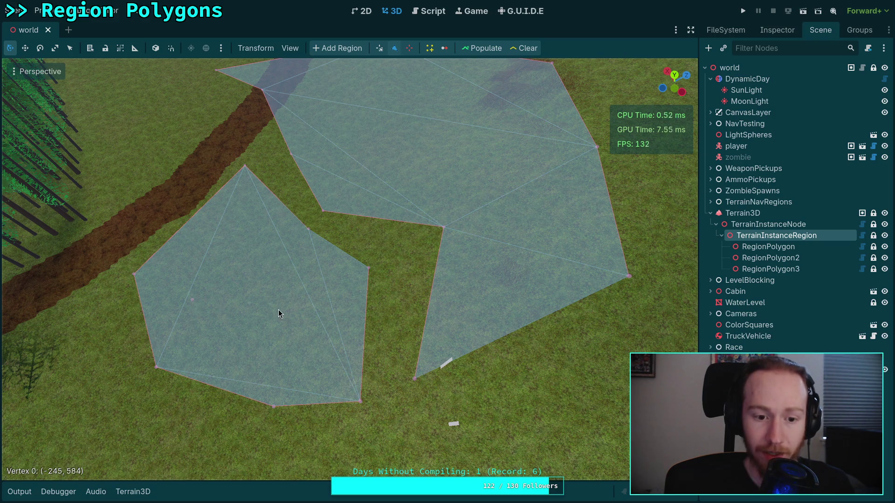
left_click(284, 355)
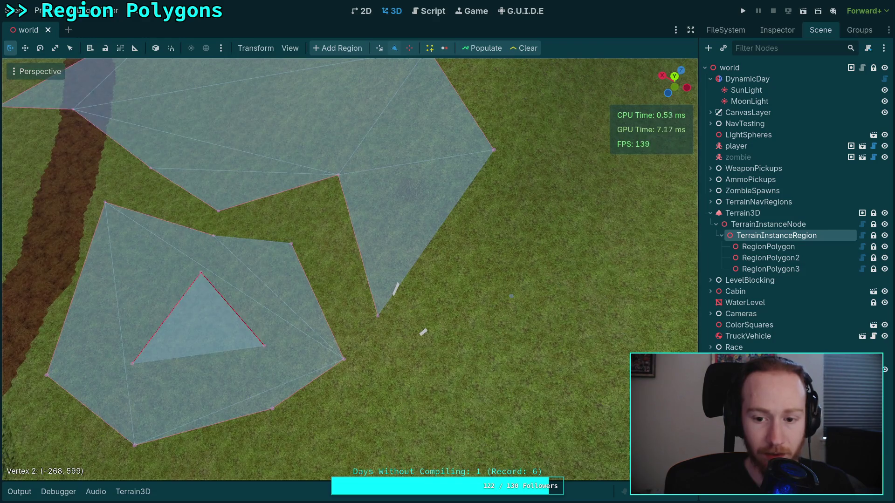
left_click(534, 222)
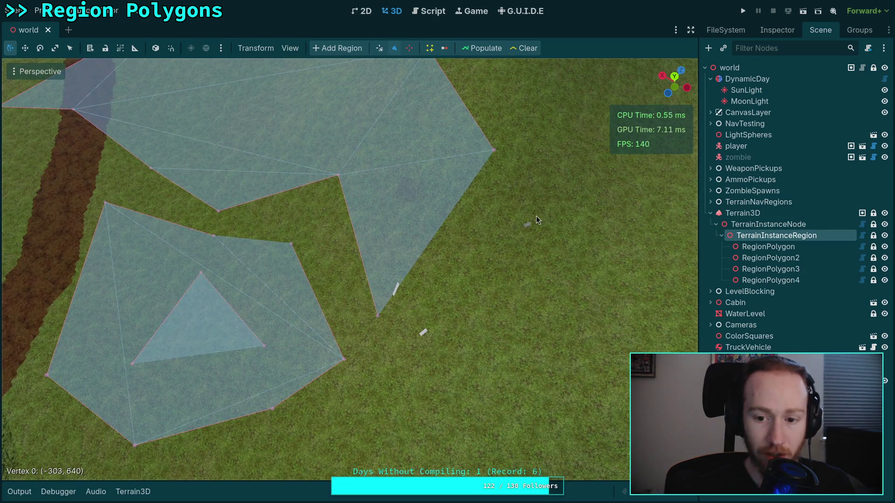
left_click(502, 270)
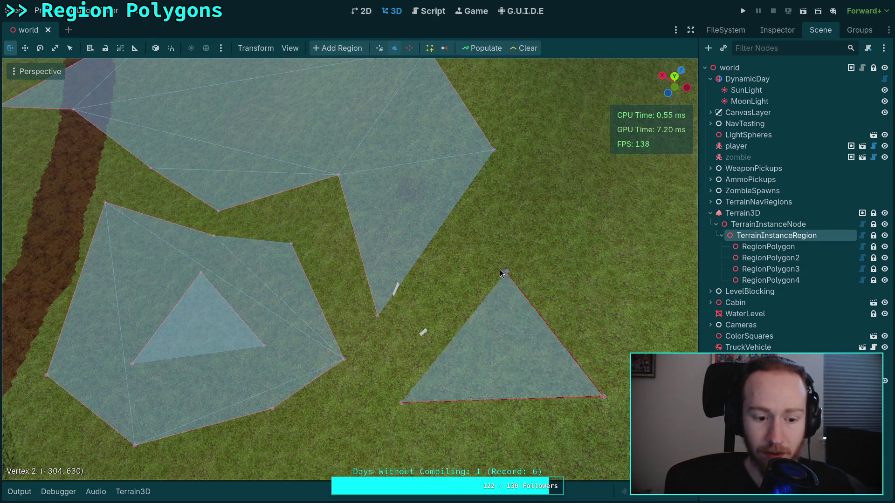
left_click(441, 331)
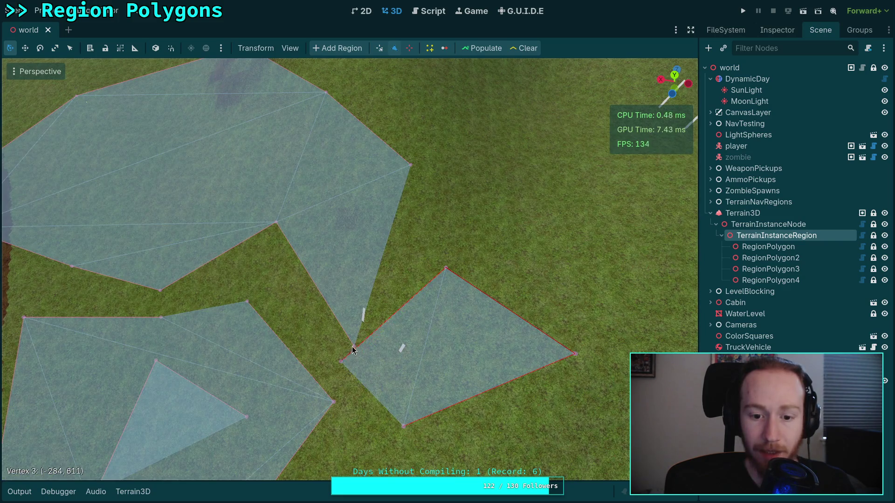
Move the new polygons' left corners up and adjust the large polygon's lower corner.
mouse_move(345, 366)
left_mouse_down()
mouse_move(365, 316)
mouse_move(359, 360)
mouse_move(360, 310)
mouse_move(382, 226)
left_mouse_up()
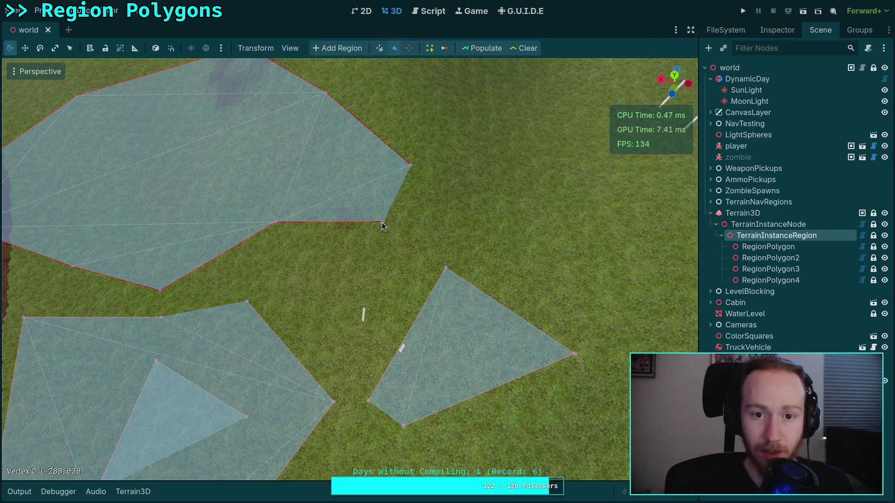
left_click_drag(368, 401, 351, 306)
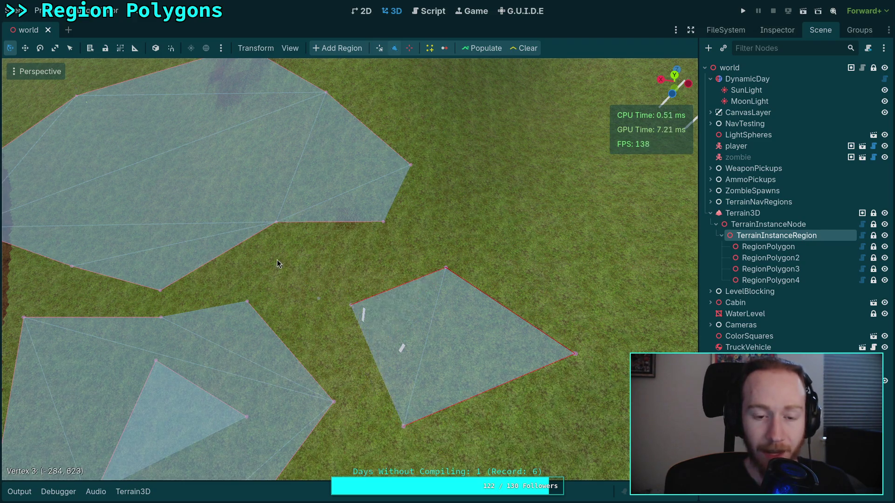
mouse_move(276, 224)
left_mouse_down()
mouse_move(299, 305)
mouse_move(276, 210)
left_mouse_up()
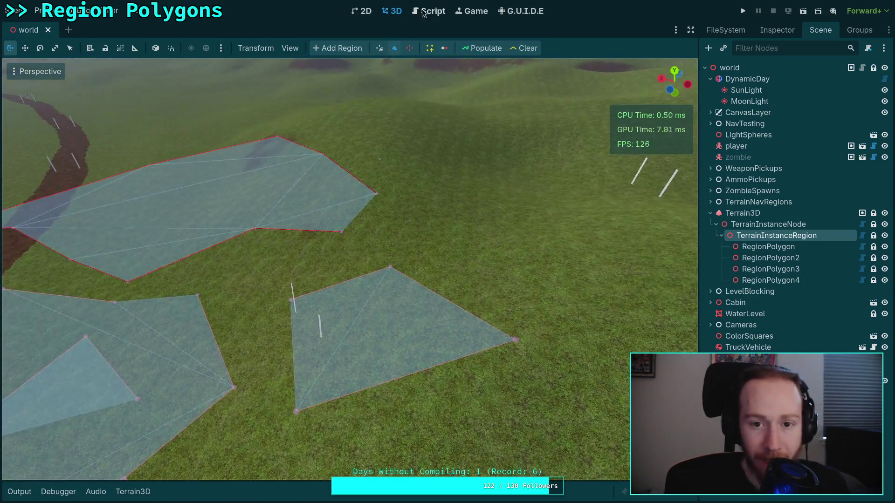
left_click(423, 13)
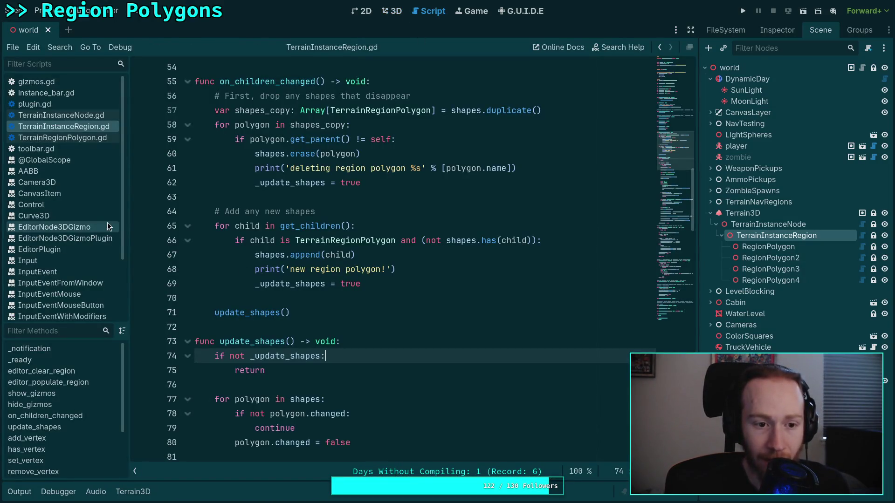
left_click(97, 83)
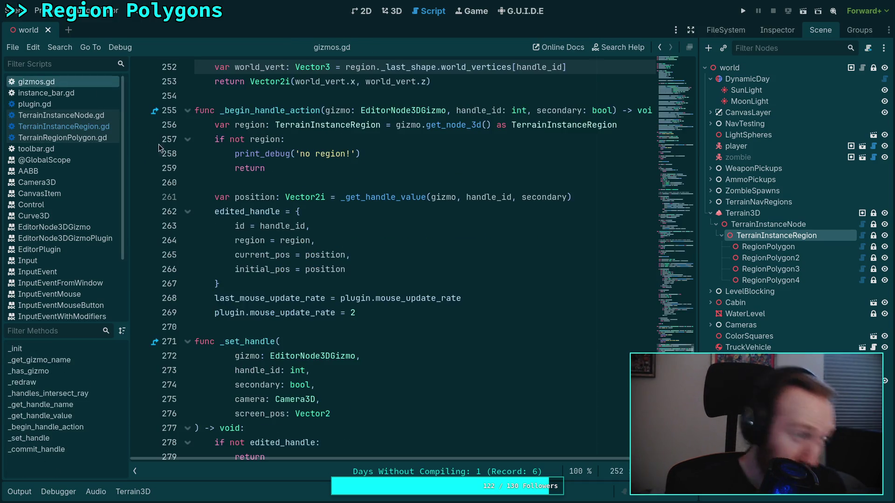
scroll(325, 254, "up", 15)
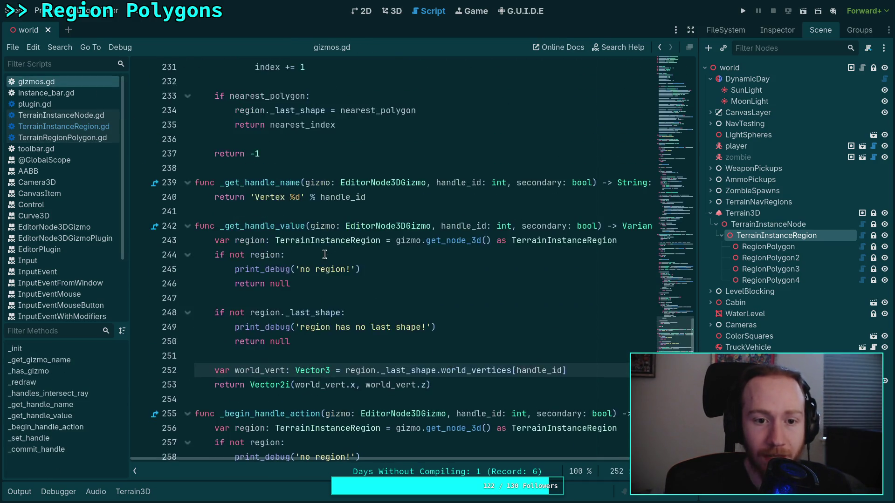
scroll(325, 254, "up", 6)
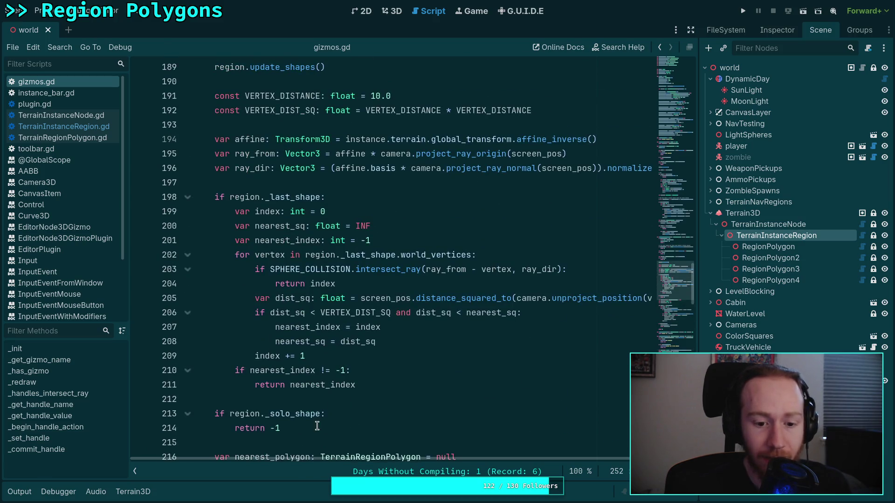
left_click_drag(318, 425, 202, 415)
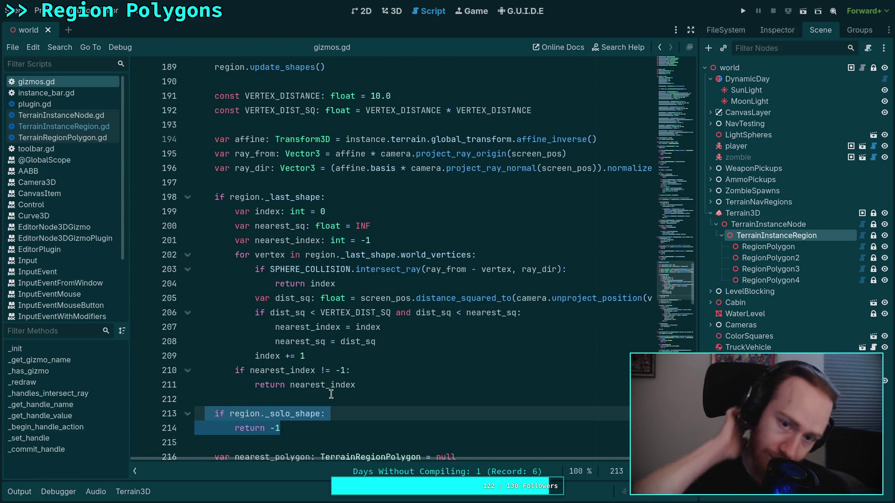
scroll(331, 395, "up", 7)
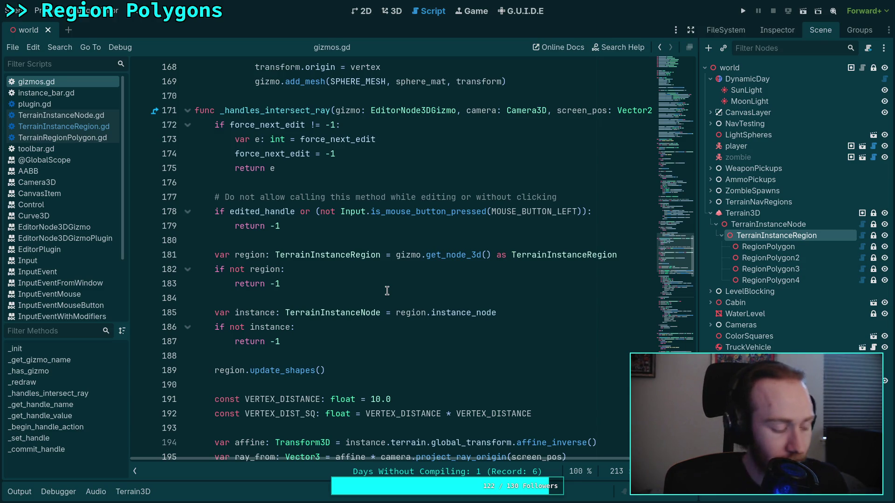
scroll(387, 290, "down", 10)
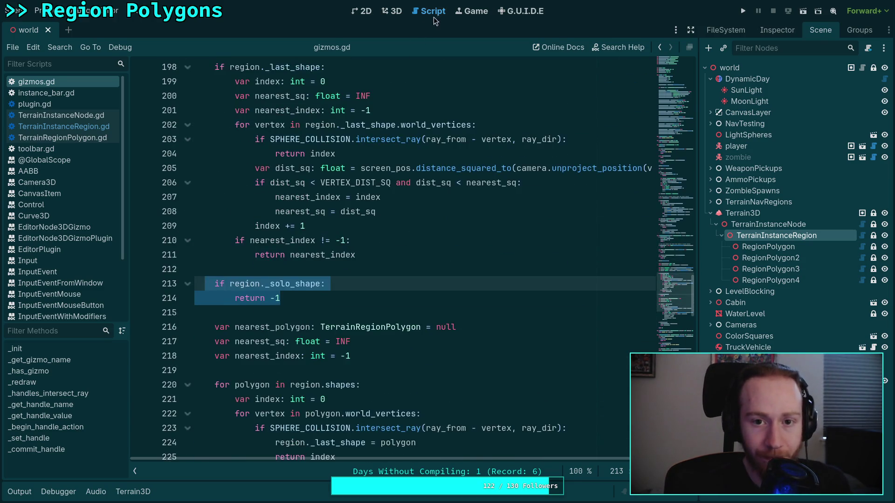
left_click(393, 11)
left_click_drag(348, 278, 404, 237)
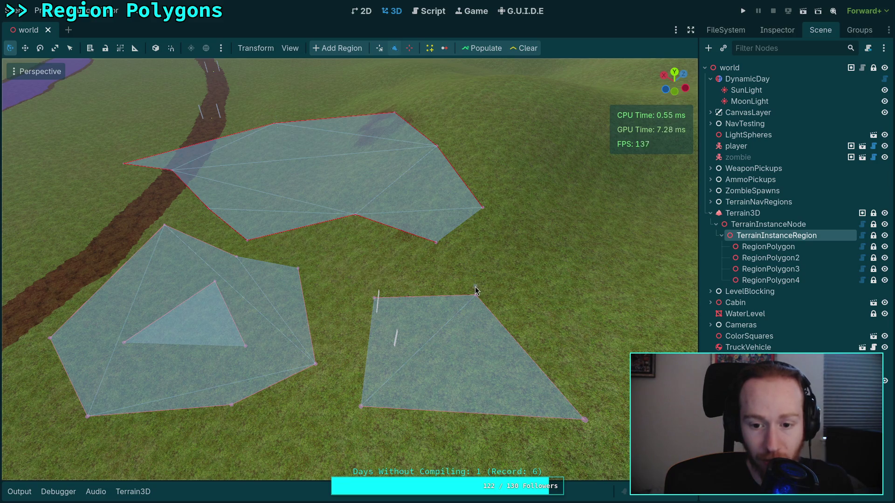
Add two vertices extending the top polygon down and left, then test moving the lower polygon's vertices.
left_click_drag(472, 290, 477, 297)
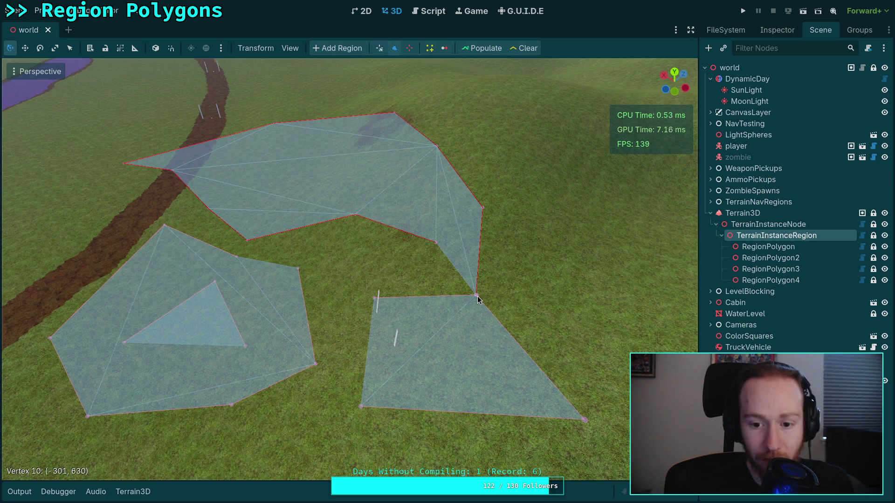
left_click_drag(418, 288, 375, 297)
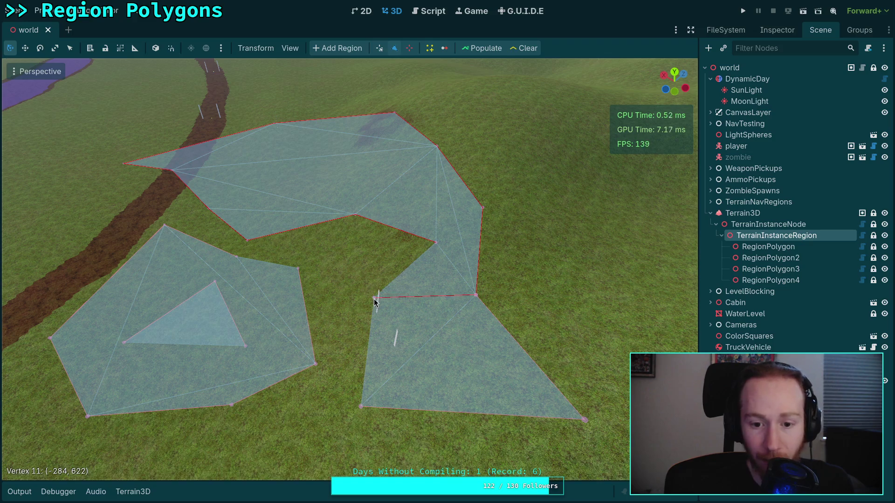
scroll(350, 269, "up", 3)
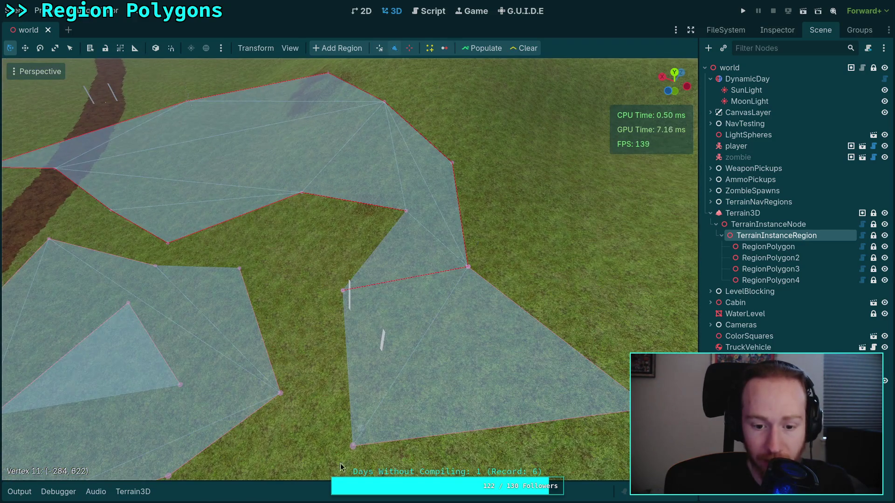
mouse_move(352, 446)
left_mouse_down()
mouse_move(321, 477)
mouse_move(359, 456)
mouse_move(357, 464)
left_mouse_up()
mouse_move(343, 291)
left_mouse_down()
mouse_move(375, 330)
mouse_move(353, 326)
mouse_move(343, 293)
left_mouse_up()
mouse_move(468, 268)
left_mouse_down()
mouse_move(443, 336)
mouse_move(468, 271)
mouse_move(337, 385)
left_mouse_up()
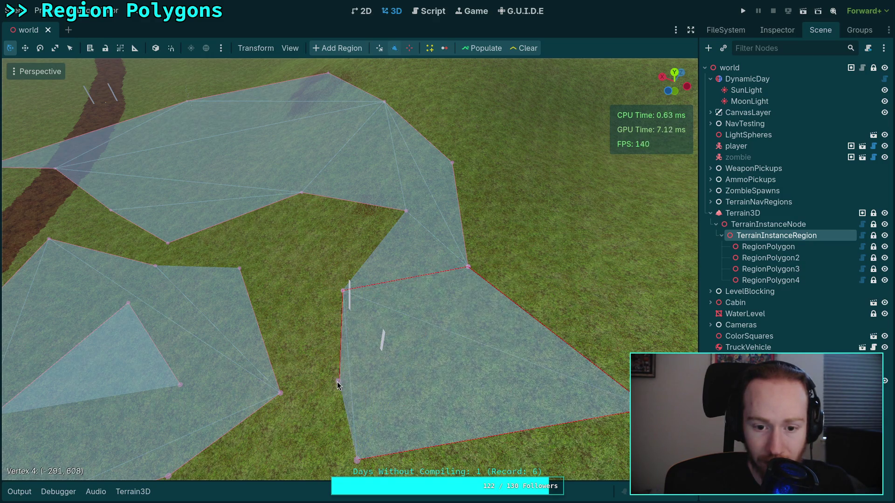
Add and then delete notch vertices on the lower polygon, and reshape both polygons' meeting corners.
left_click(468, 272)
mouse_move(470, 277)
left_mouse_down()
mouse_move(485, 289)
mouse_move(379, 392)
left_mouse_up()
right_click(379, 389)
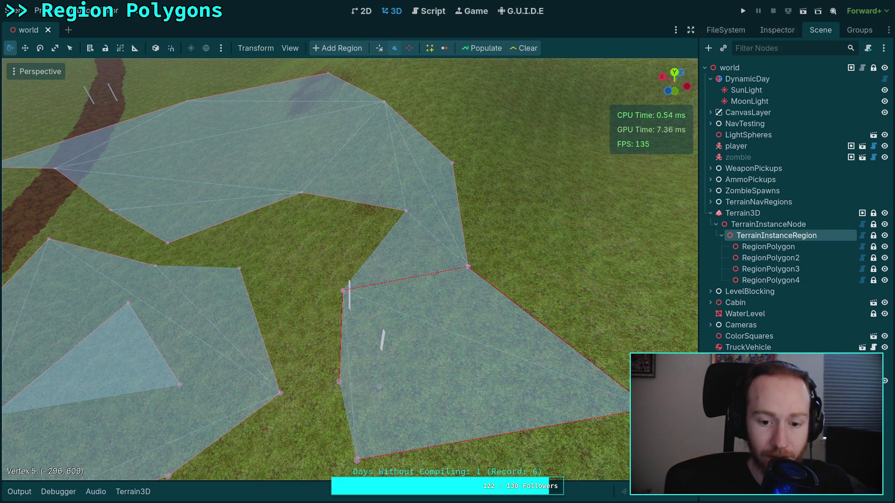
right_click(340, 384)
left_click_drag(468, 270, 497, 306)
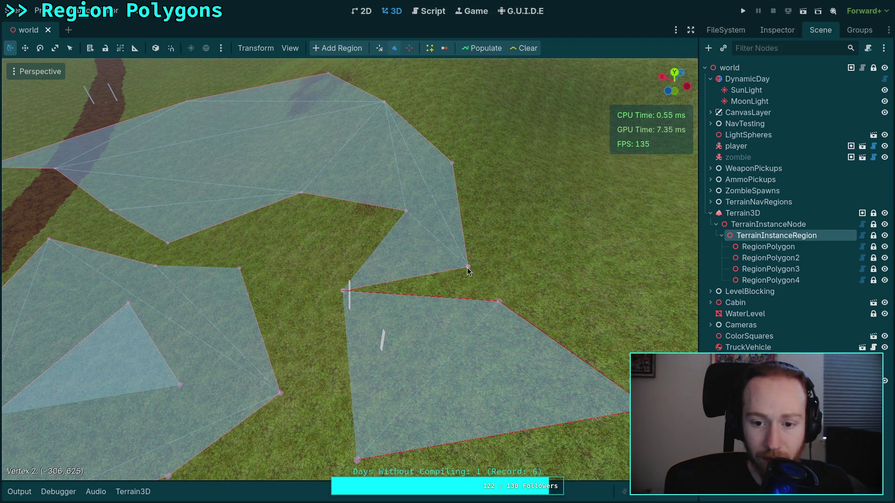
left_click_drag(467, 268, 510, 226)
mouse_move(406, 211)
left_mouse_down()
mouse_move(343, 309)
mouse_move(349, 280)
left_mouse_up()
scroll(369, 259, "down", 3)
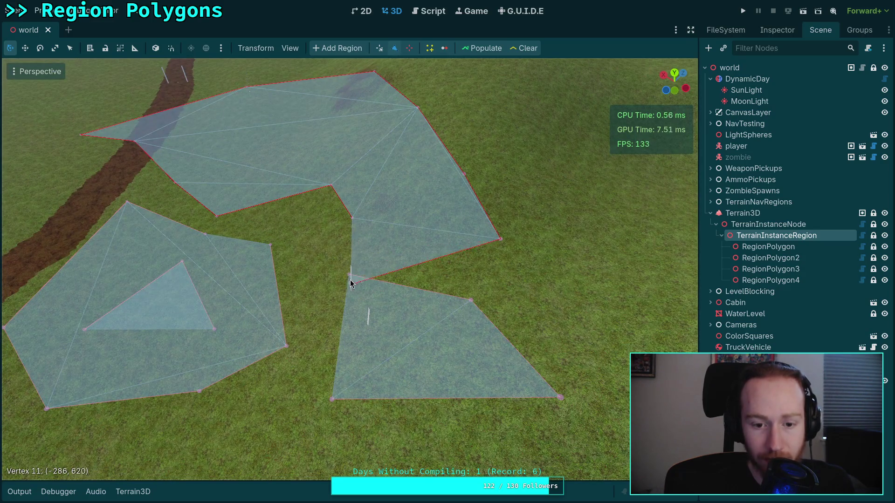
Test grabbing the vertices shared by both polygons, then go back to the gizmos.gd script.
left_click(469, 302)
left_click(348, 281)
left_click(349, 275)
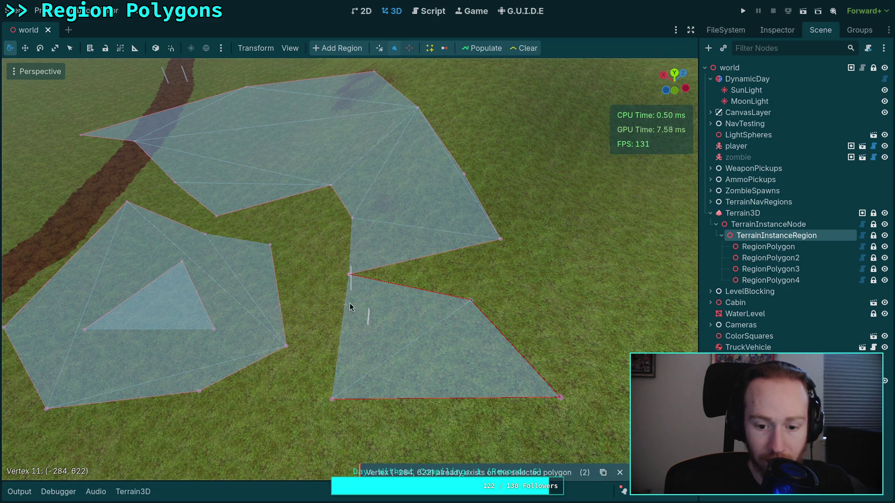
scroll(348, 307, "up", 5)
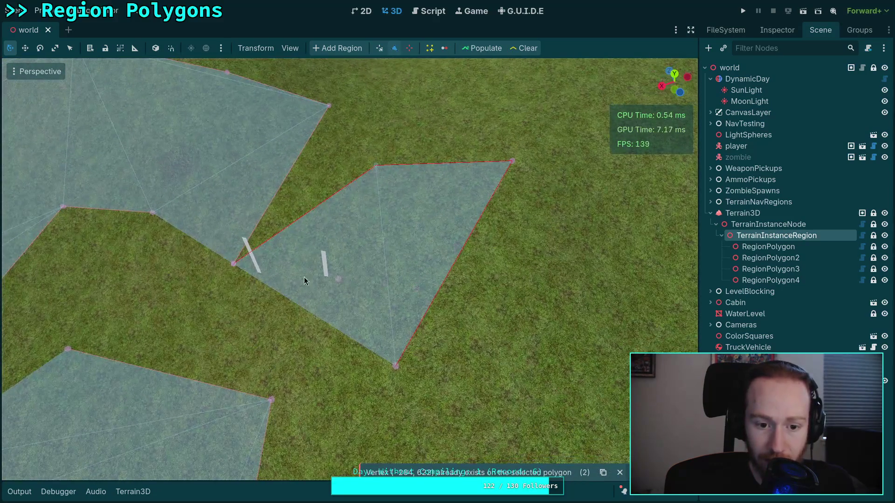
left_click(244, 278)
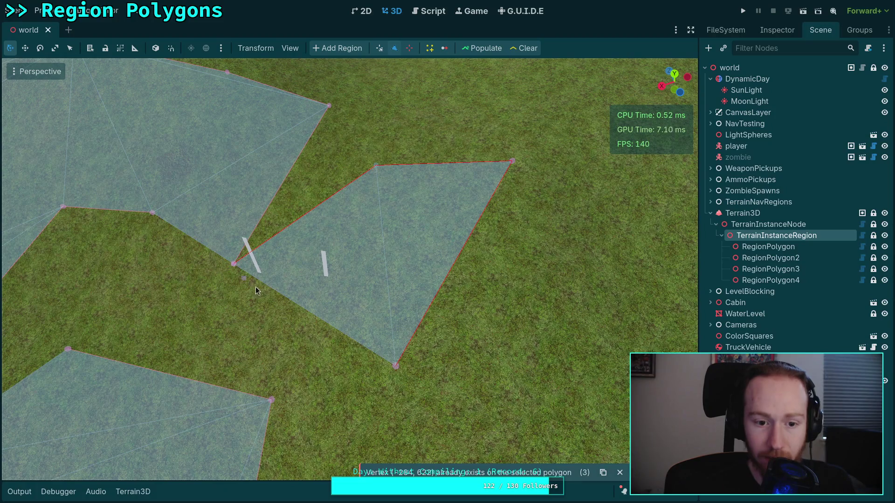
left_click(383, 163)
left_click(376, 166)
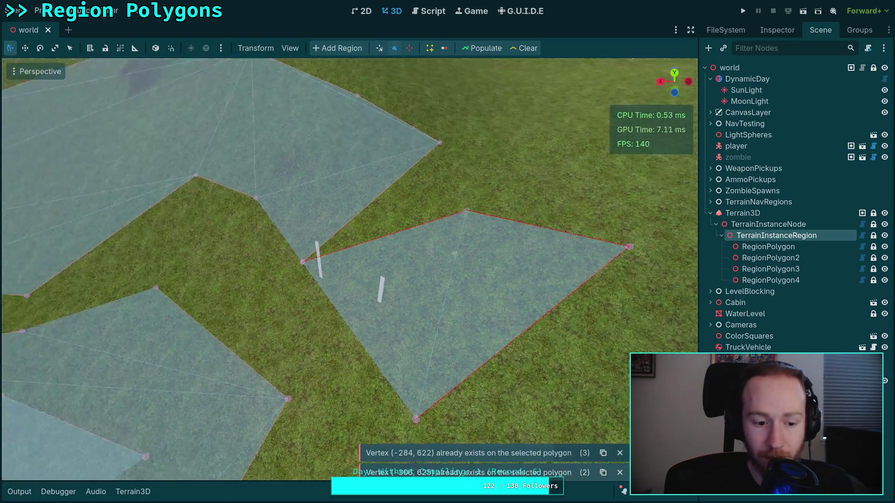
left_click(427, 11)
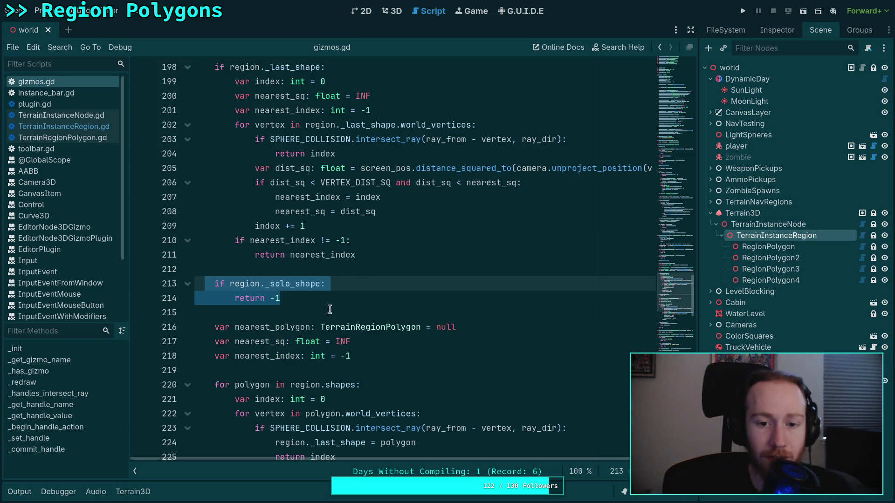
Jump back to the update_shapes call in plugin.gd and fold the insert_vertex and on_tool_selected functions.
scroll(346, 296, "up", 2)
scroll(651, 300, "down", 20)
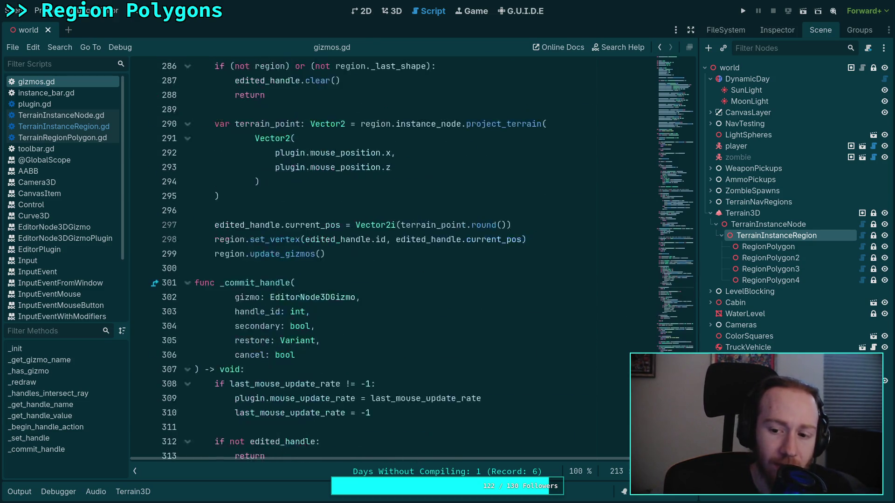
key("alt+Left")
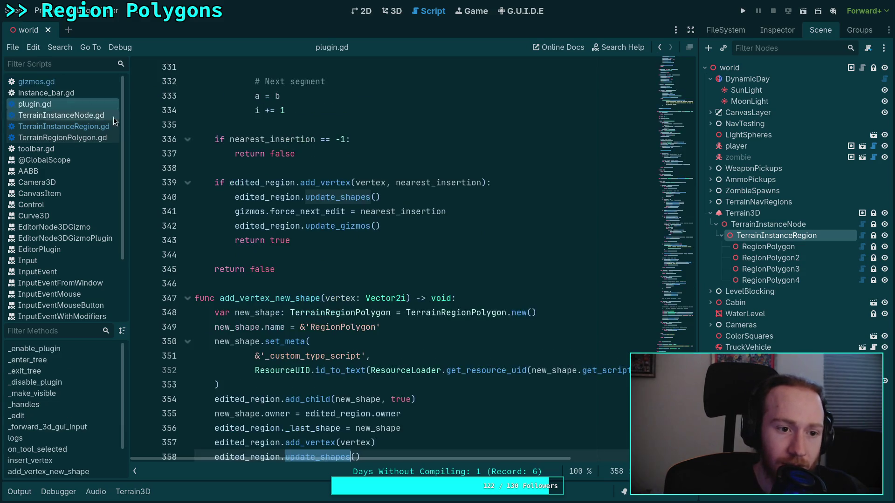
scroll(524, 305, "down", 8)
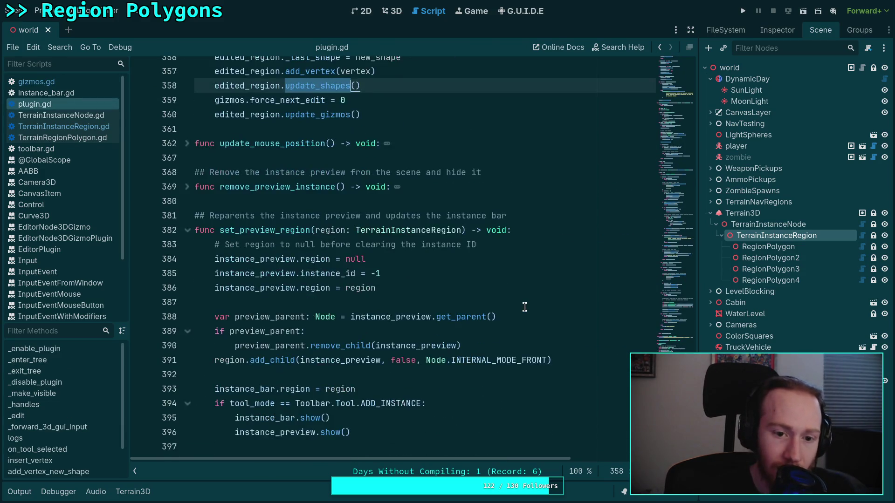
scroll(389, 315, "up", 16)
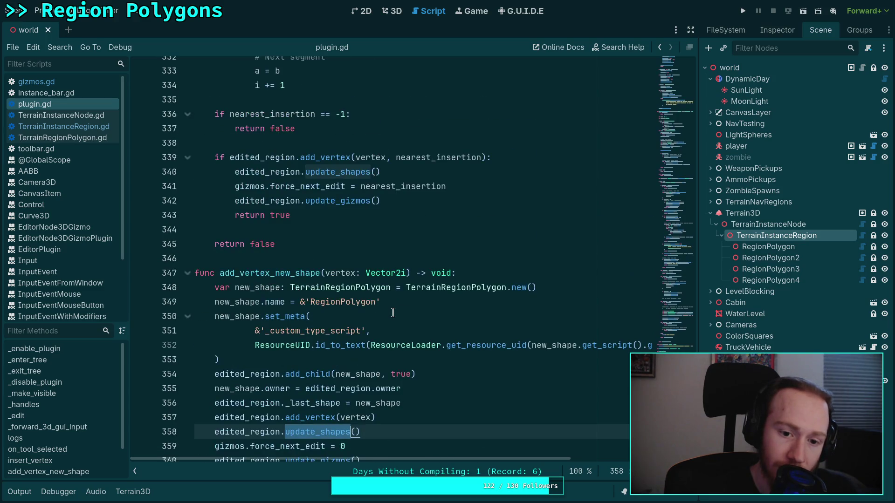
scroll(393, 313, "up", 2)
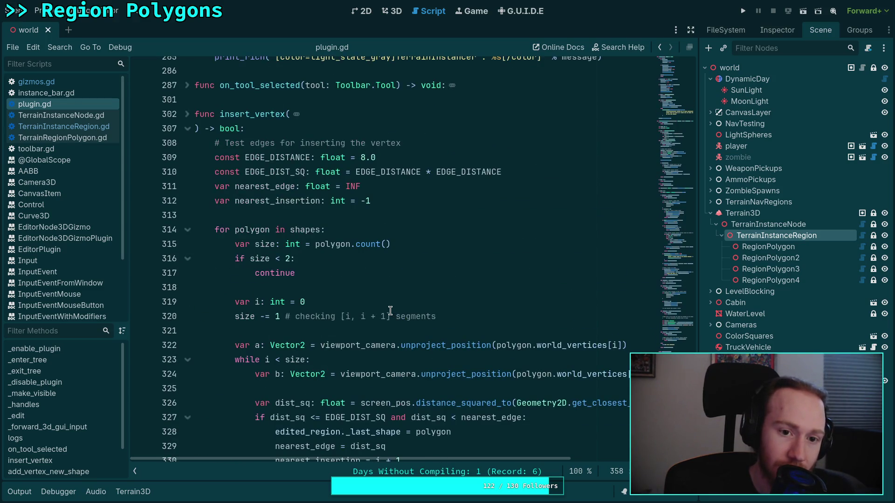
left_click(192, 133)
left_click(186, 85)
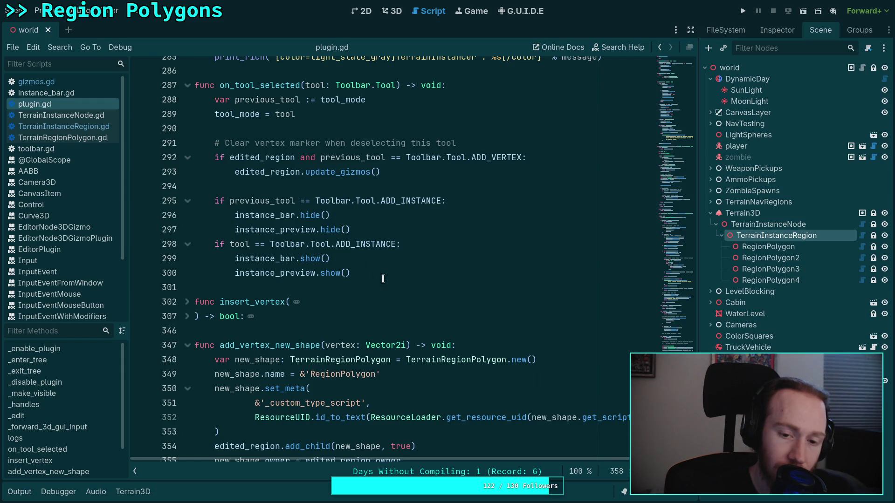
scroll(377, 276, "up", 1)
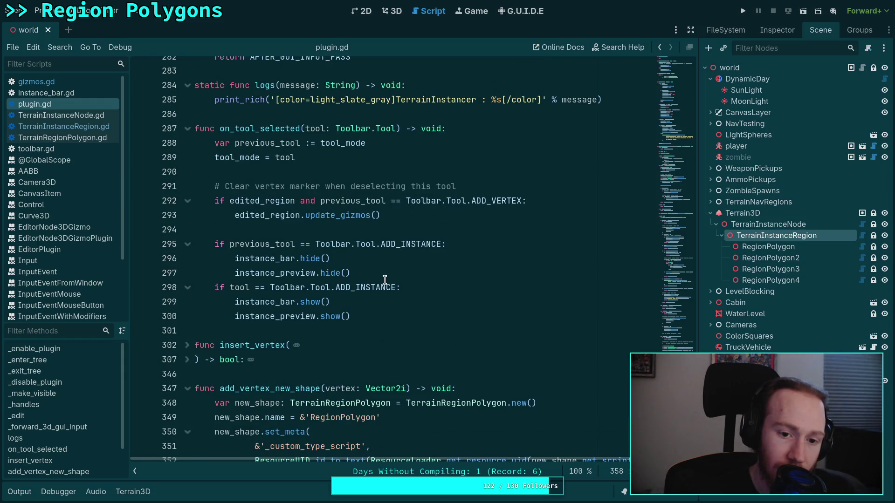
left_click(187, 129)
scroll(389, 251, "up", 10)
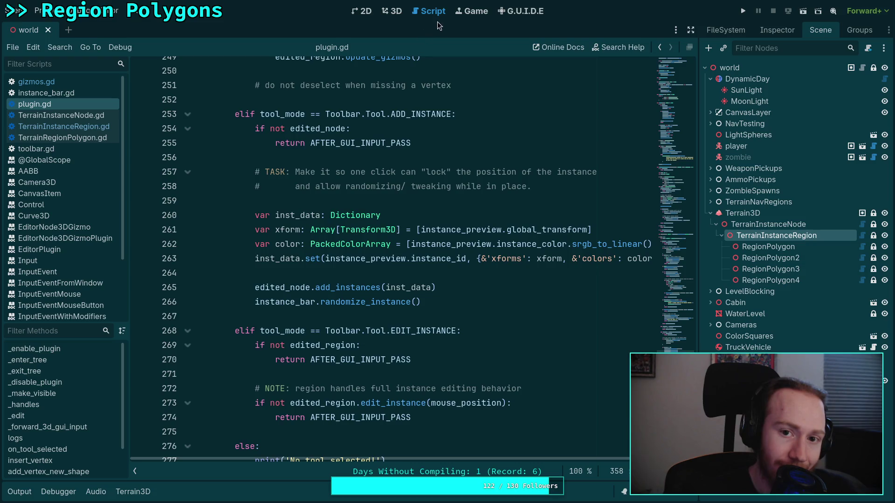
Switch to gizmos.gd and scroll up to the _redraw loop that draws each polygon's path.
left_click(391, 12)
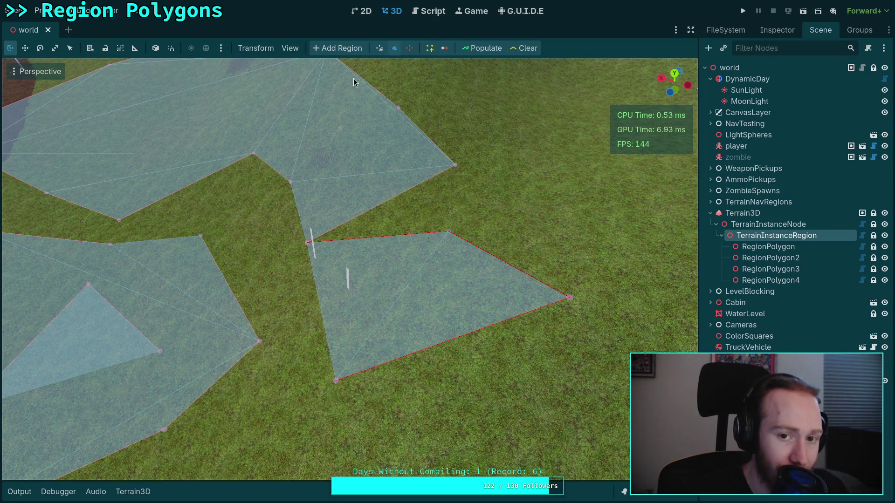
left_click(424, 12)
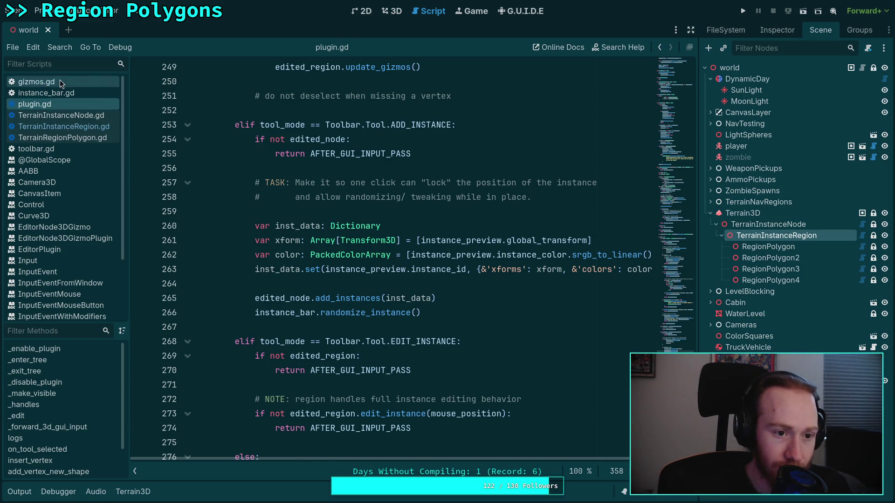
left_click(37, 81)
scroll(477, 285, "up", 10)
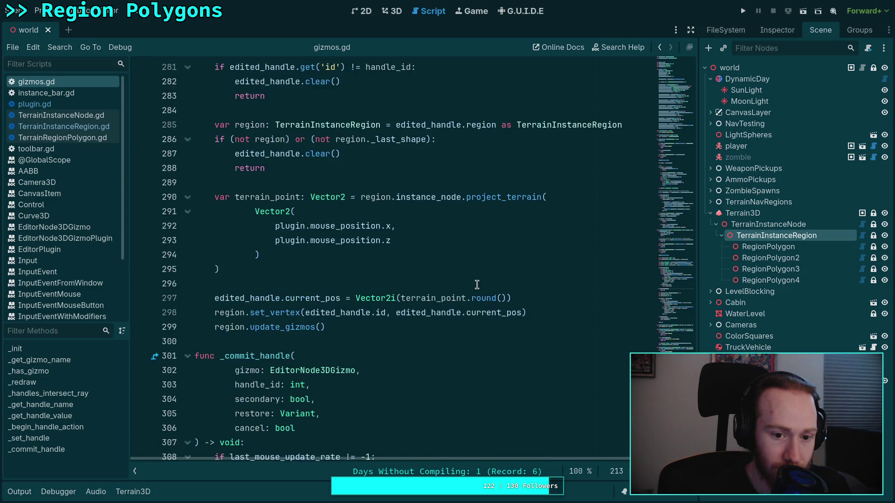
scroll(477, 285, "up", 10)
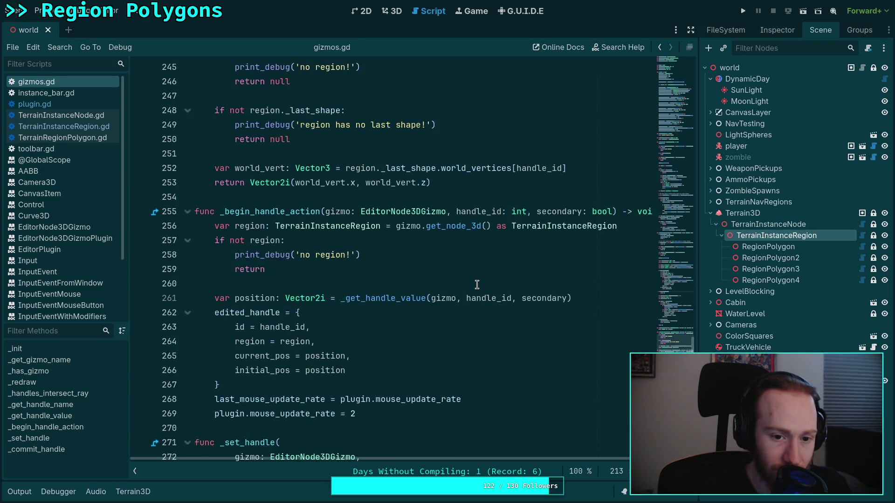
scroll(476, 284, "up", 11)
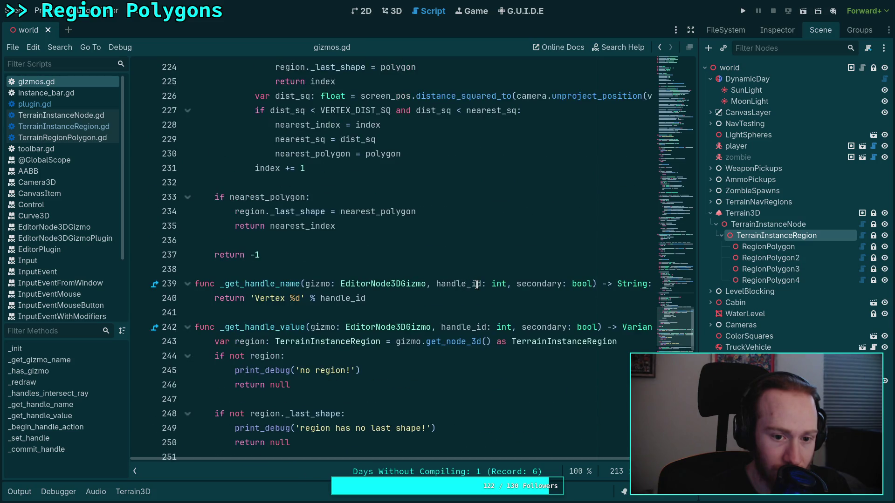
scroll(477, 285, "up", 16)
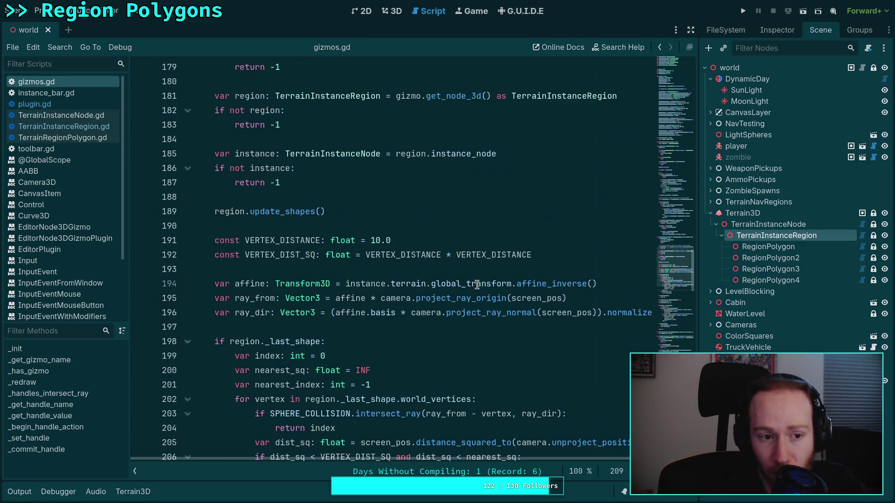
scroll(409, 258, "up", 20)
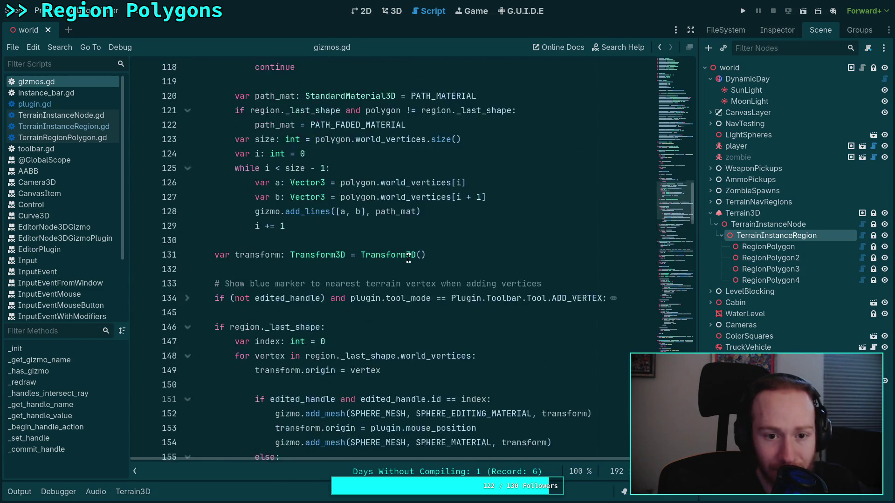
scroll(318, 223, "down", 5)
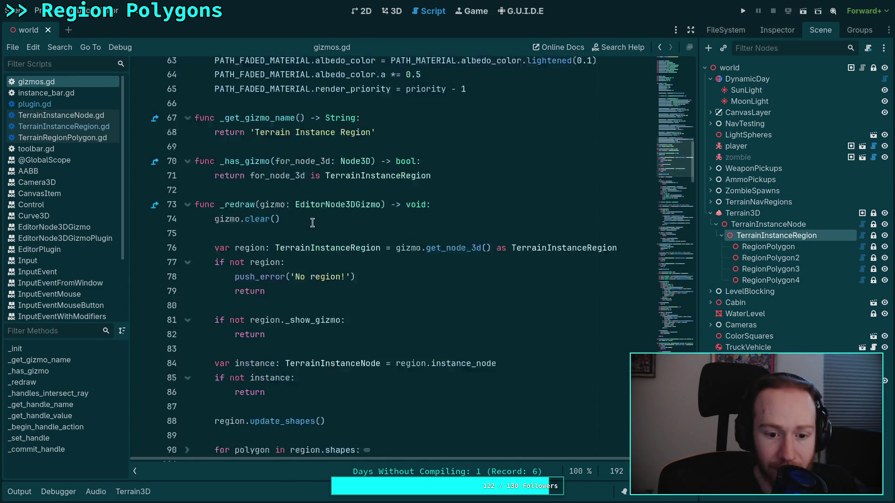
scroll(280, 177, "down", 5)
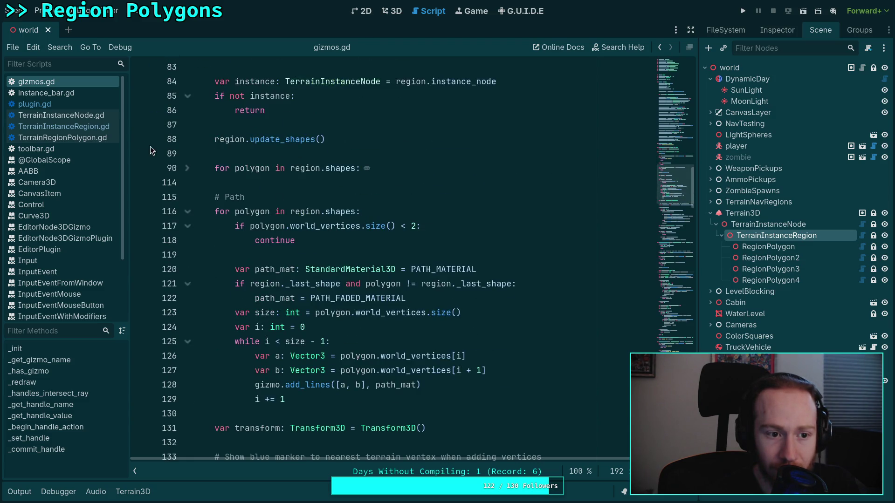
Try adding a vertex to the region polygon in 3D, clear the Output log, and return to gizmos.gd.
left_click(391, 11)
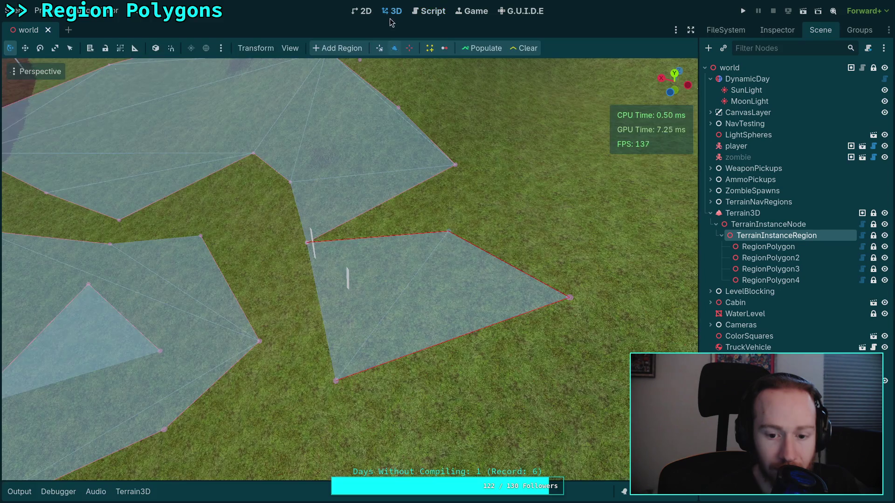
left_click(308, 244)
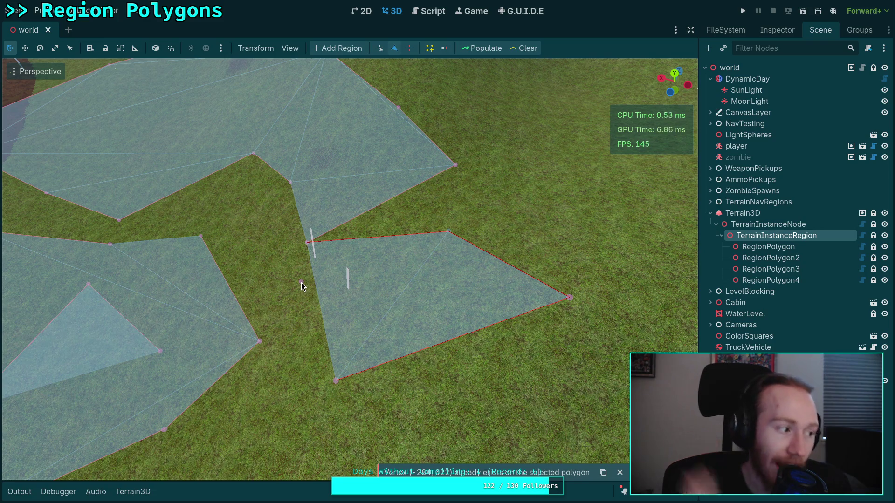
left_click(20, 492)
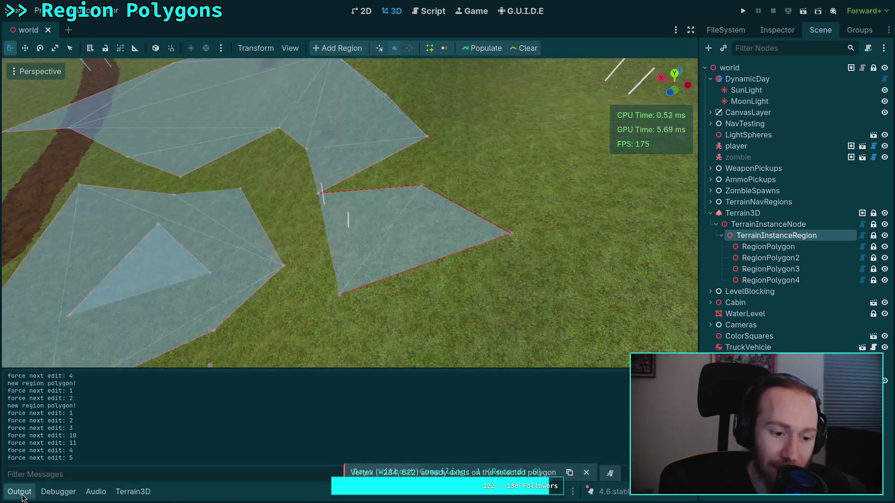
key("ctrl+shift+k")
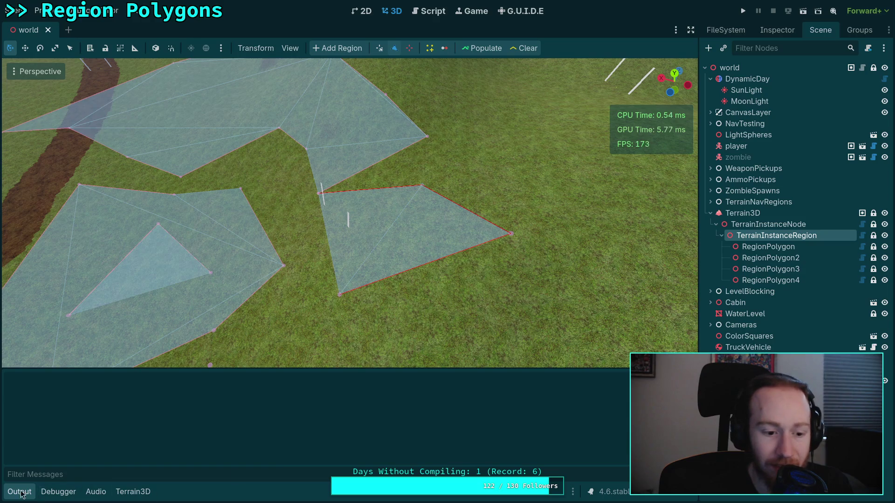
left_click(20, 492)
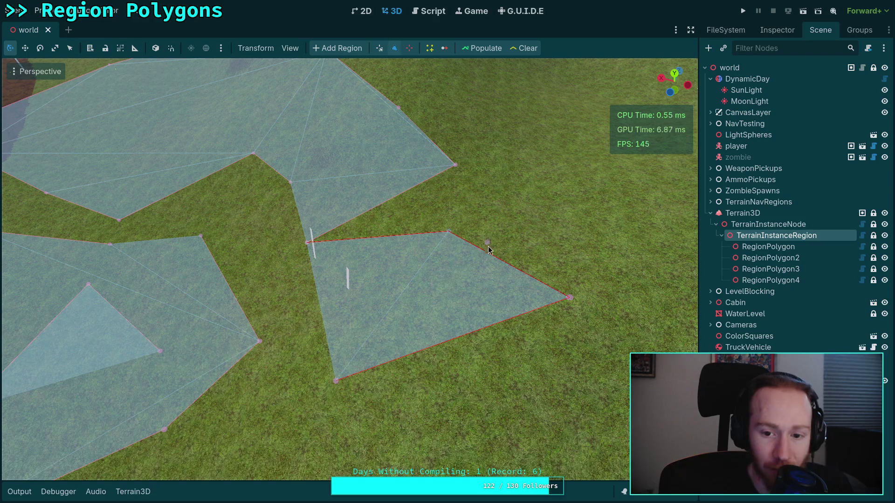
left_click(433, 12)
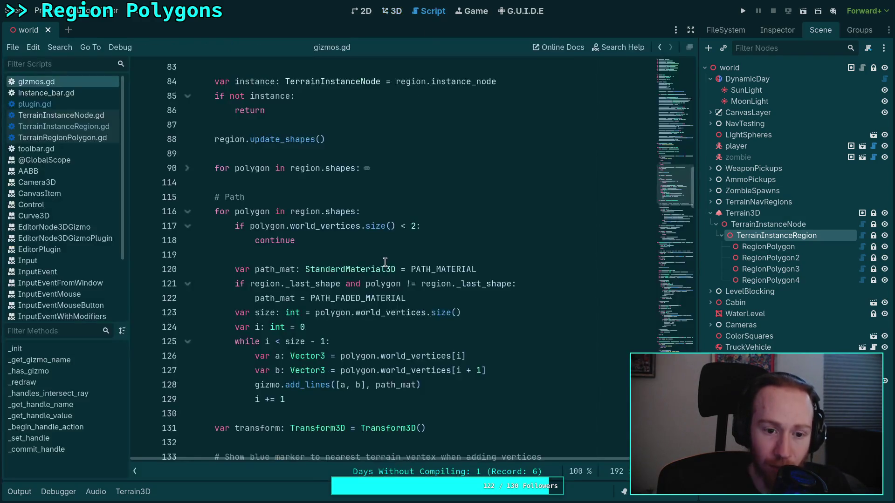
Inspect line 134's ADD_VERTEX and edited_handle checks in gizmos.gd, then return to 3D with Ctrl+F2.
scroll(352, 256, "up", 4)
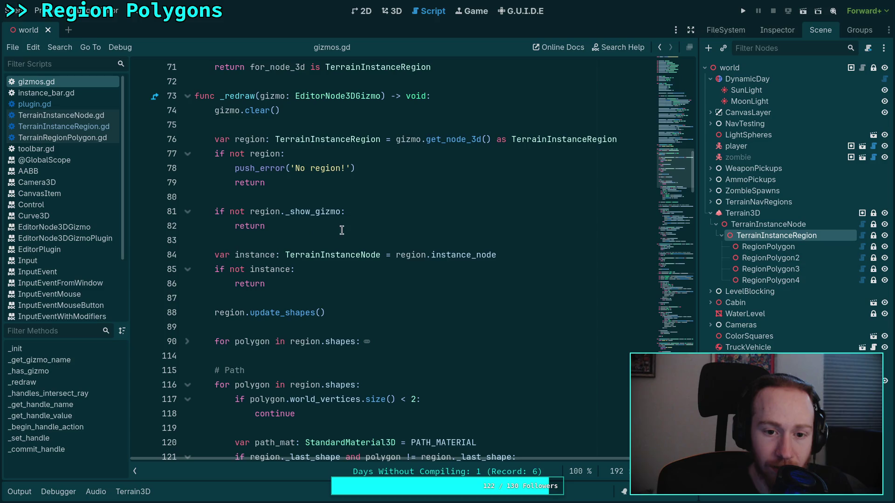
scroll(414, 251, "down", 1)
scroll(279, 231, "down", 3)
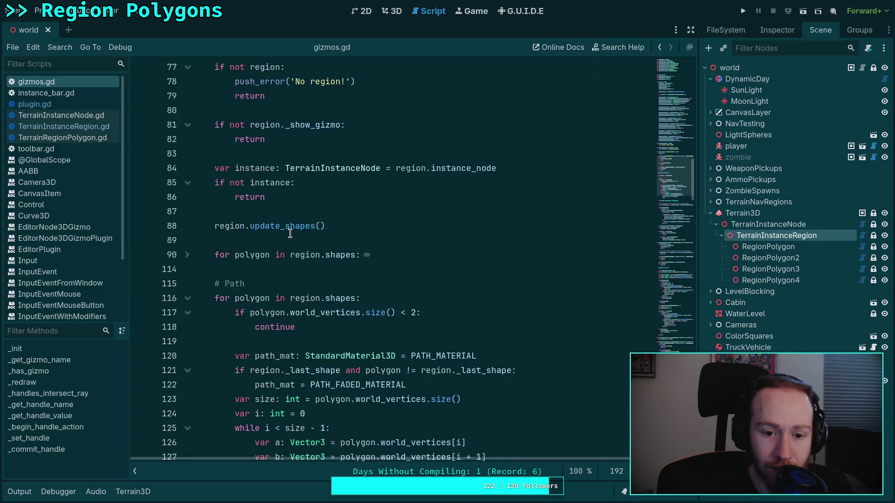
scroll(287, 237, "down", 2)
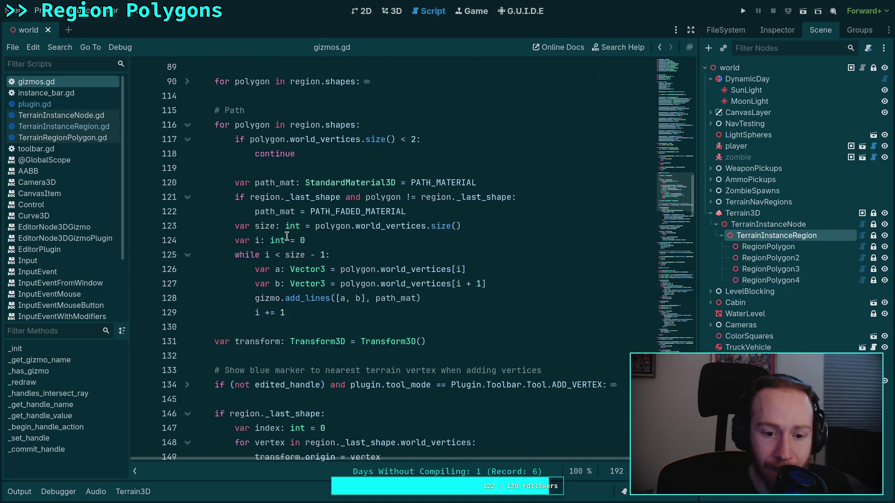
scroll(287, 236, "down", 4)
scroll(269, 243, "down", 1)
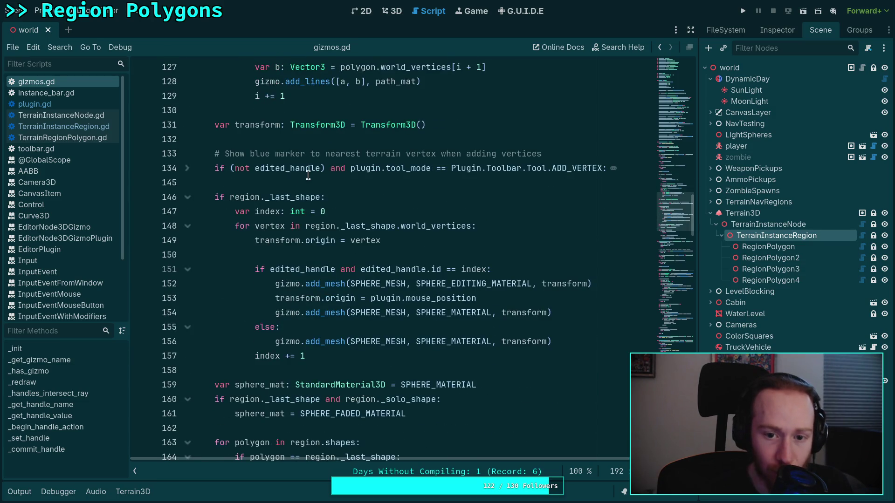
left_click_drag(441, 168, 625, 168)
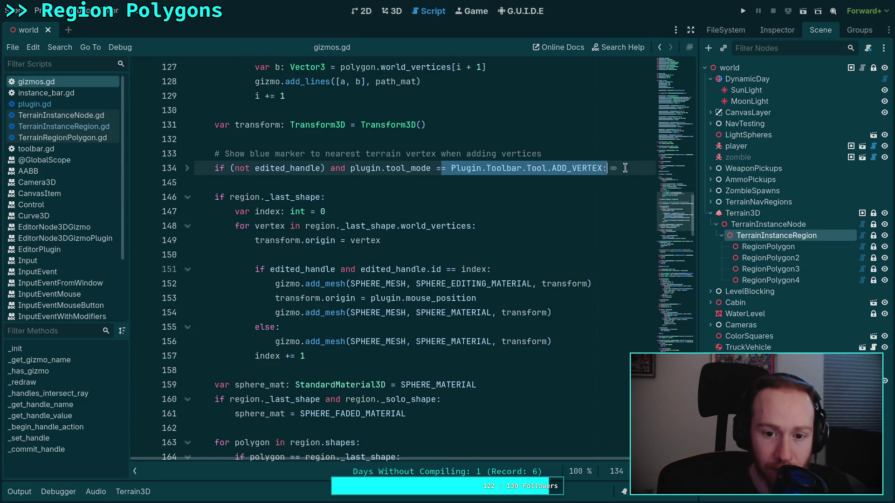
left_click(411, 172)
left_click_drag(234, 168, 347, 164)
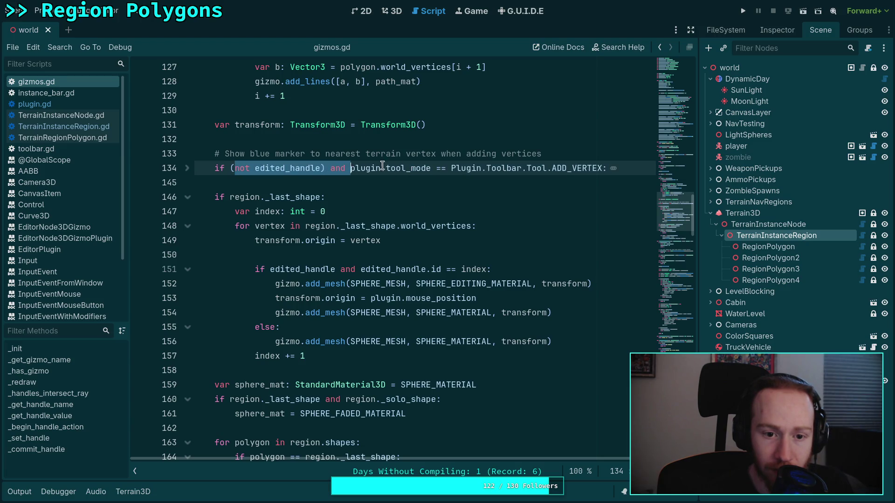
left_click(410, 169)
double_click(287, 168)
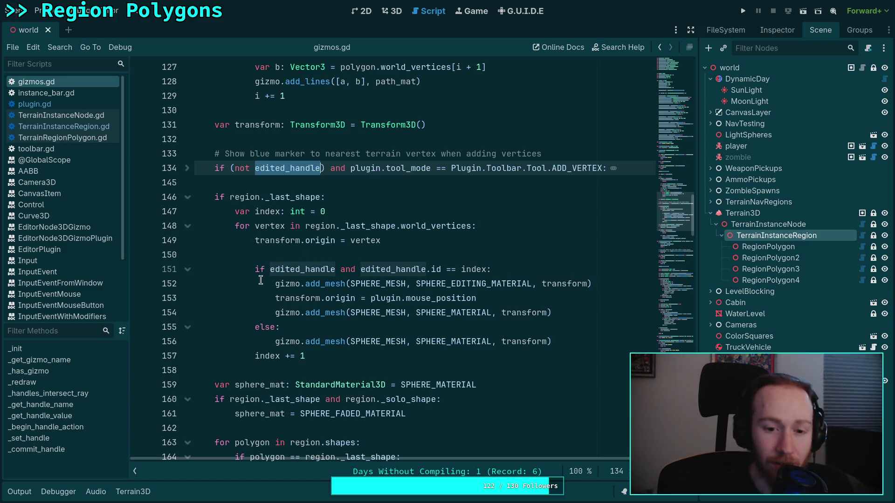
mouse_move(306, 284)
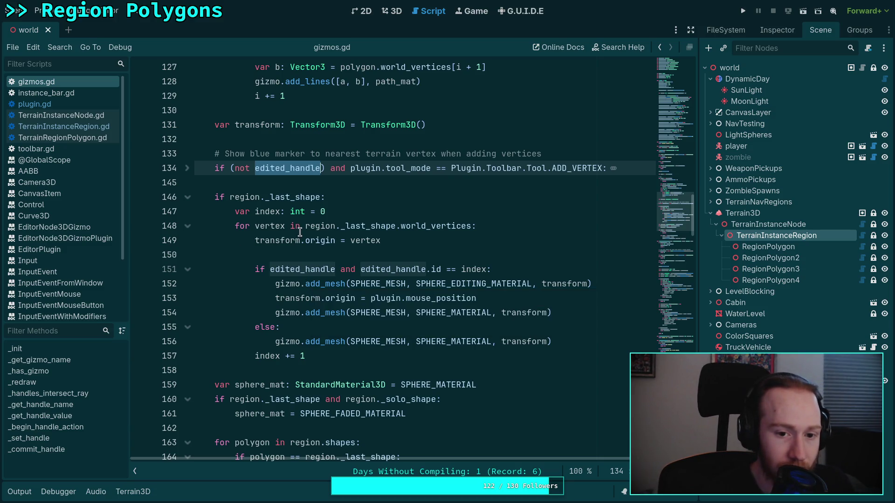
key("ctrl+F2")
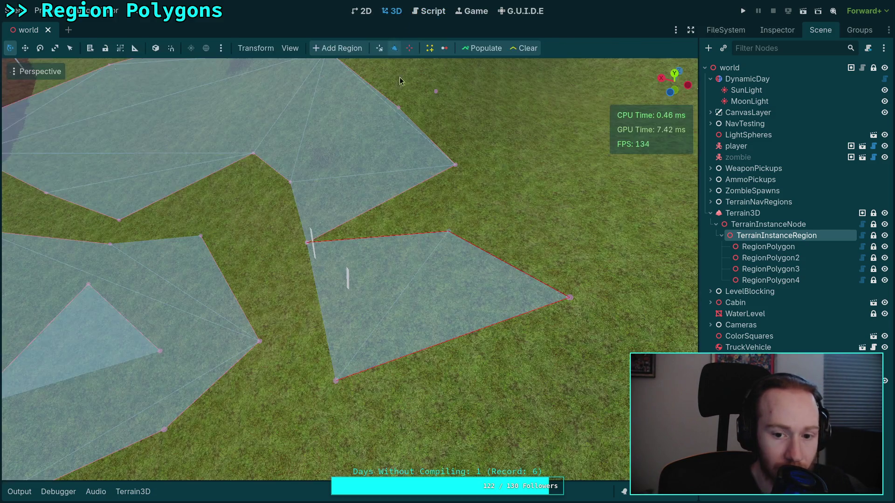
Move vertex 4 down-left, drag out a new vertex 5 at the lower left, and pull vertex 3 inward.
left_click_drag(303, 301, 289, 333)
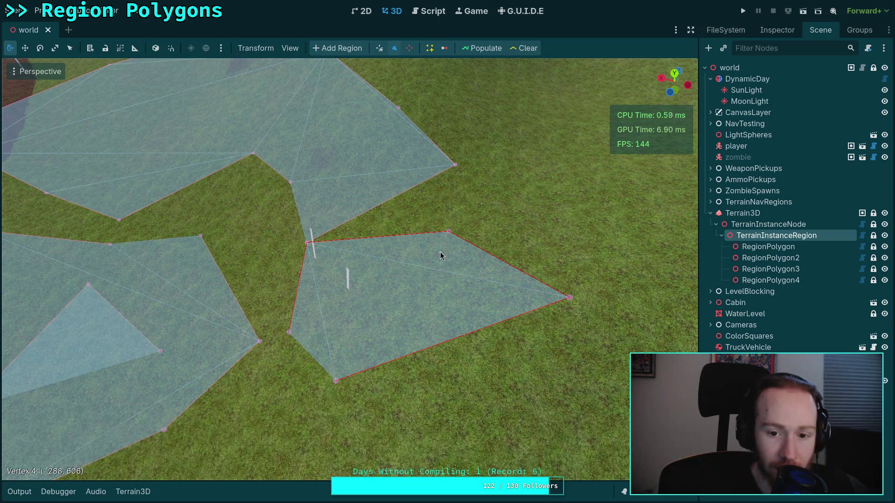
mouse_move(505, 373)
left_mouse_down()
mouse_move(538, 413)
mouse_move(283, 395)
left_mouse_up()
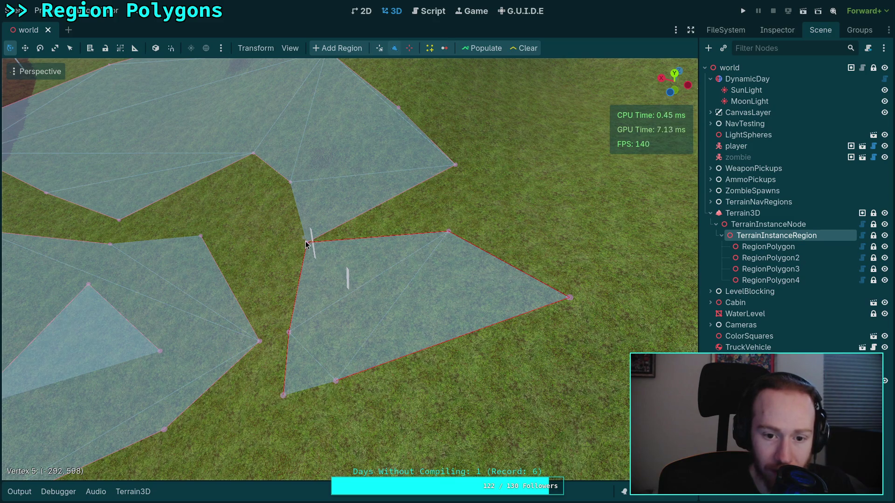
mouse_move(306, 244)
left_mouse_down()
mouse_move(336, 271)
mouse_move(360, 326)
left_mouse_up()
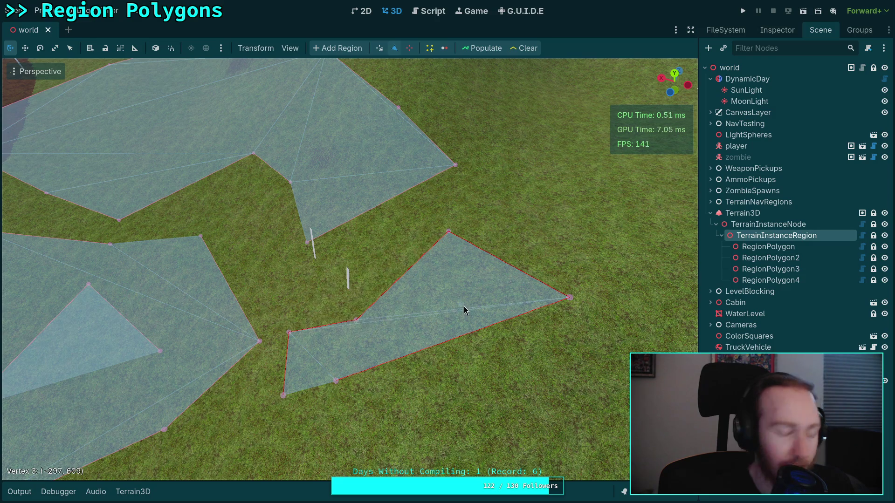
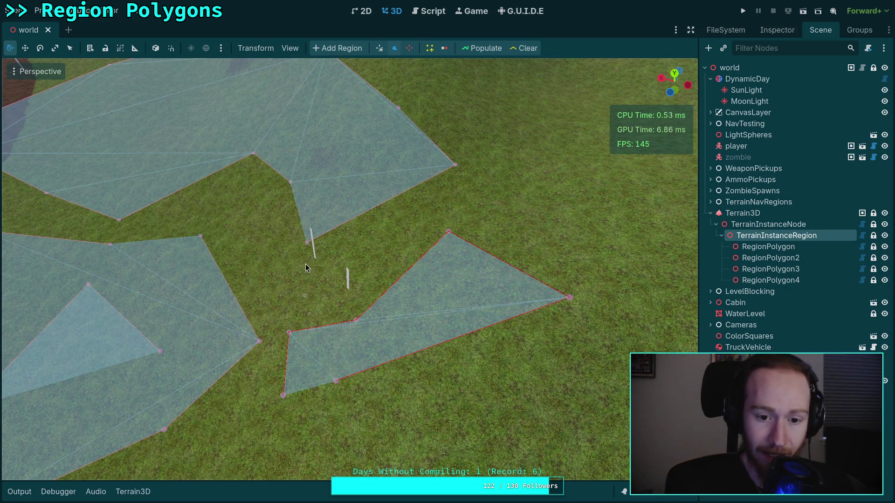
Add and move region polygon corners to widen the region toward the upper right.
left_click_drag(307, 267, 310, 239)
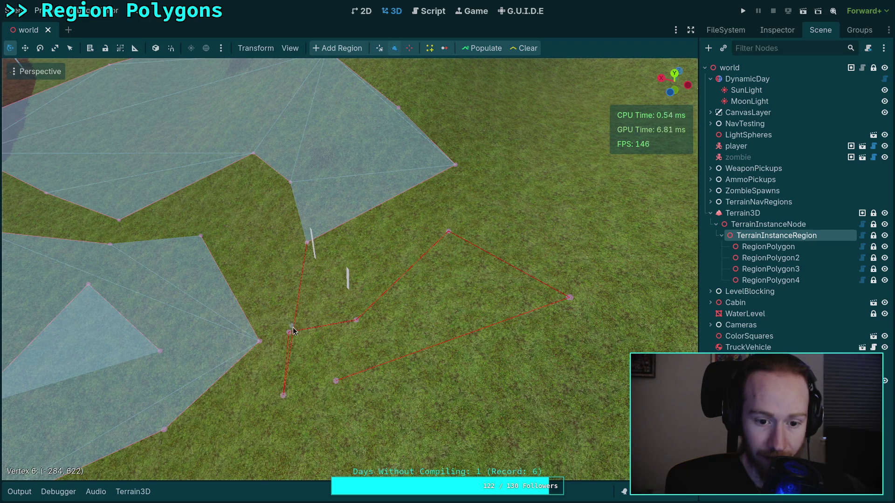
left_click_drag(284, 397, 261, 299)
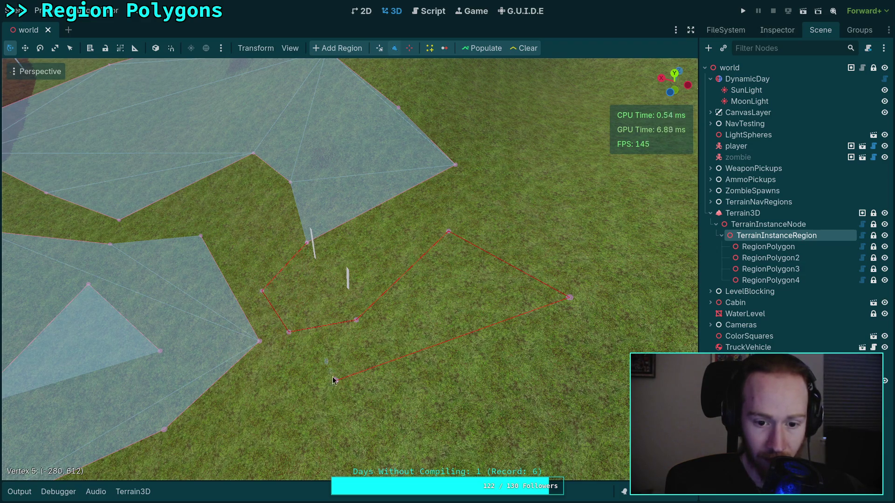
mouse_move(334, 381)
left_mouse_down()
mouse_move(599, 217)
mouse_move(542, 192)
left_mouse_up()
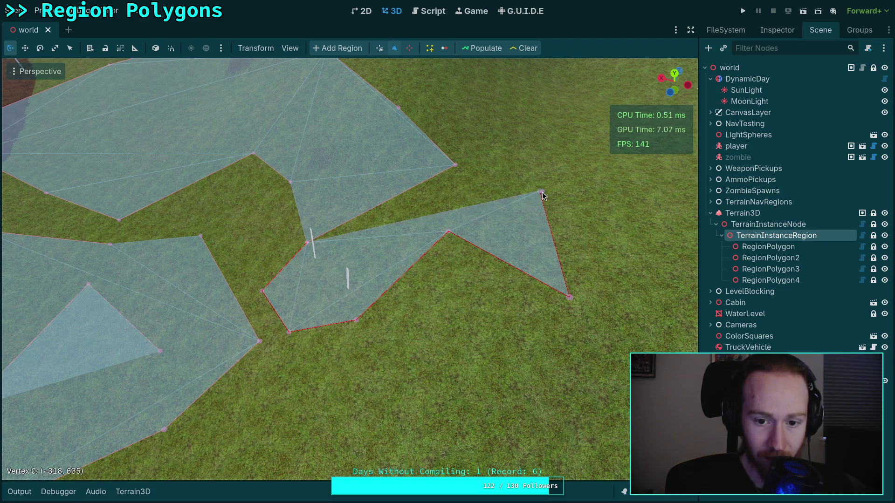
left_click_drag(448, 232, 444, 352)
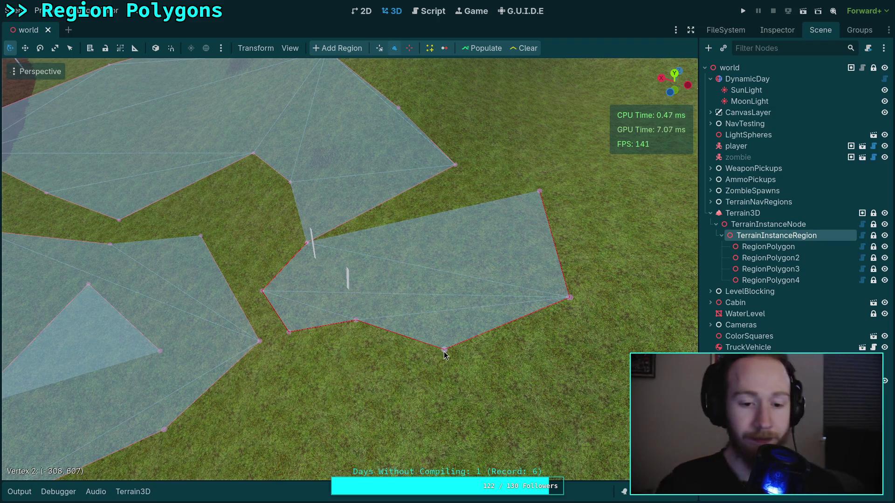
mouse_move(520, 196)
left_mouse_down()
mouse_move(542, 149)
mouse_move(405, 136)
mouse_move(260, 155)
mouse_move(210, 240)
mouse_move(274, 216)
left_mouse_up()
mouse_move(347, 187)
left_mouse_down()
mouse_move(678, 179)
mouse_move(678, 261)
mouse_move(482, 146)
mouse_move(498, 105)
mouse_move(471, 93)
mouse_move(573, 90)
mouse_move(639, 136)
mouse_move(676, 220)
mouse_move(671, 353)
mouse_move(634, 438)
mouse_move(425, 451)
mouse_move(497, 451)
mouse_move(525, 440)
mouse_move(474, 441)
left_mouse_up()
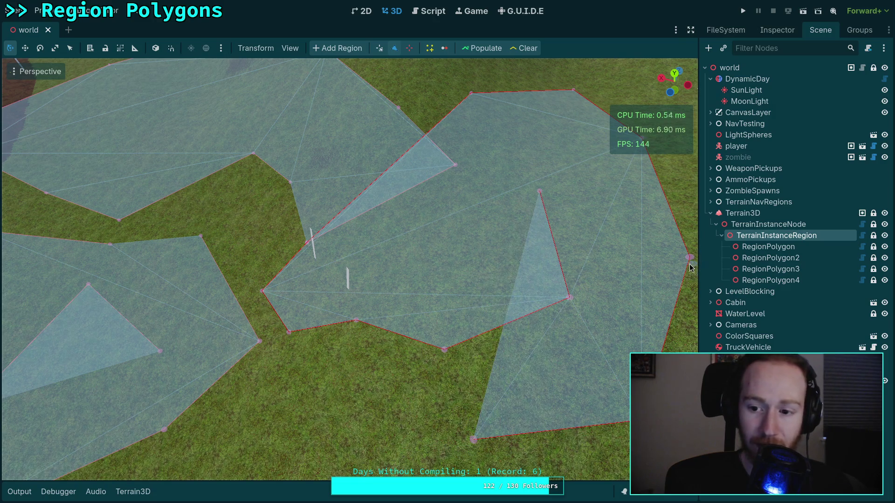
mouse_move(690, 261)
left_mouse_down()
mouse_move(647, 233)
mouse_move(647, 247)
mouse_move(675, 283)
left_mouse_up()
mouse_move(642, 141)
left_mouse_down()
mouse_move(636, 156)
mouse_move(639, 148)
left_mouse_up()
Remove two top corners and reshape the top edge and the inner notch.
right_click(574, 93)
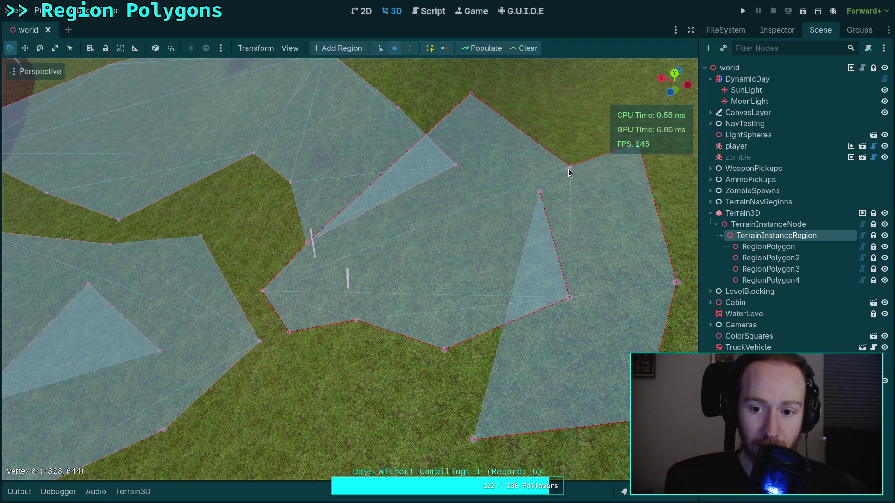
right_click(470, 94)
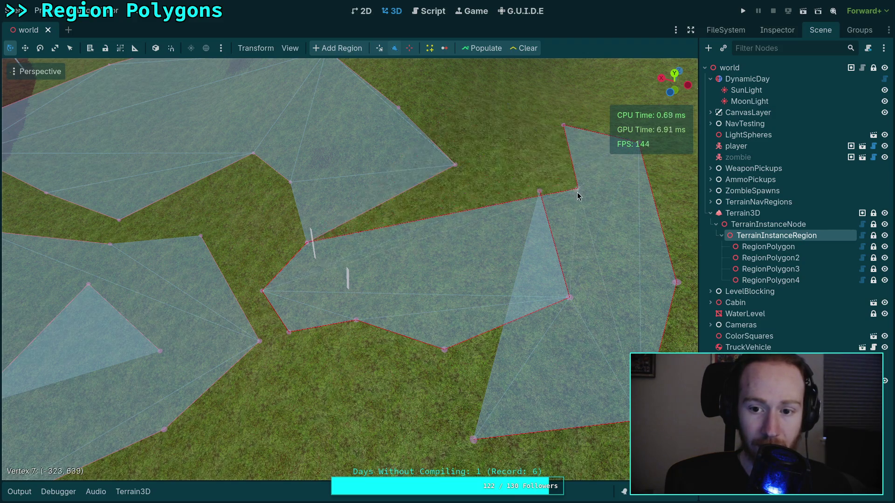
left_click_drag(520, 142, 471, 111)
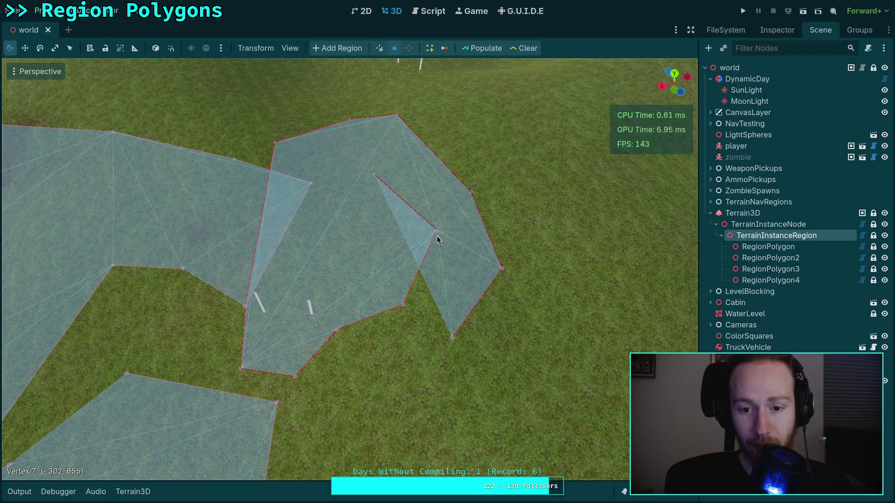
mouse_move(437, 233)
left_mouse_down()
mouse_move(410, 261)
mouse_move(423, 281)
left_mouse_up()
left_click_drag(449, 339, 454, 340)
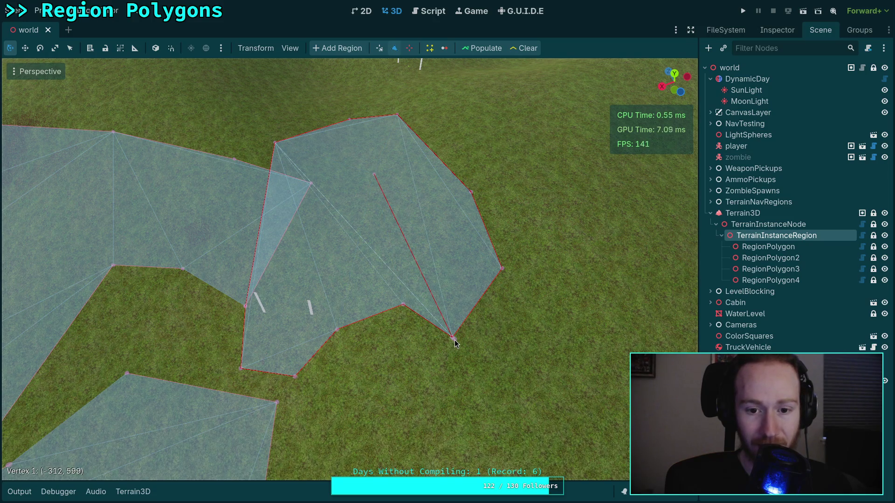
mouse_move(374, 174)
left_mouse_down()
mouse_move(406, 150)
mouse_move(438, 183)
mouse_move(417, 188)
mouse_move(371, 175)
left_mouse_up()
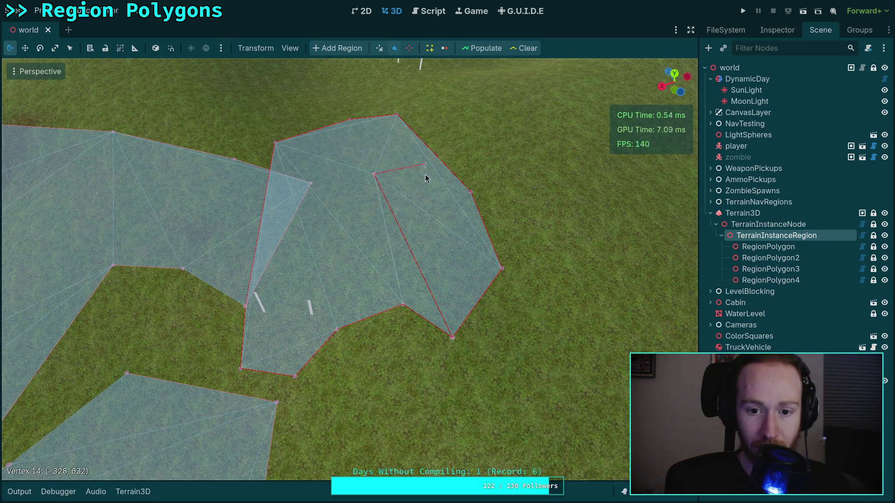
Delete the notch corners to fill the region and straighten its lower-right edge.
mouse_move(350, 146)
left_mouse_down()
mouse_move(317, 153)
mouse_move(404, 85)
left_mouse_up()
left_click(345, 182)
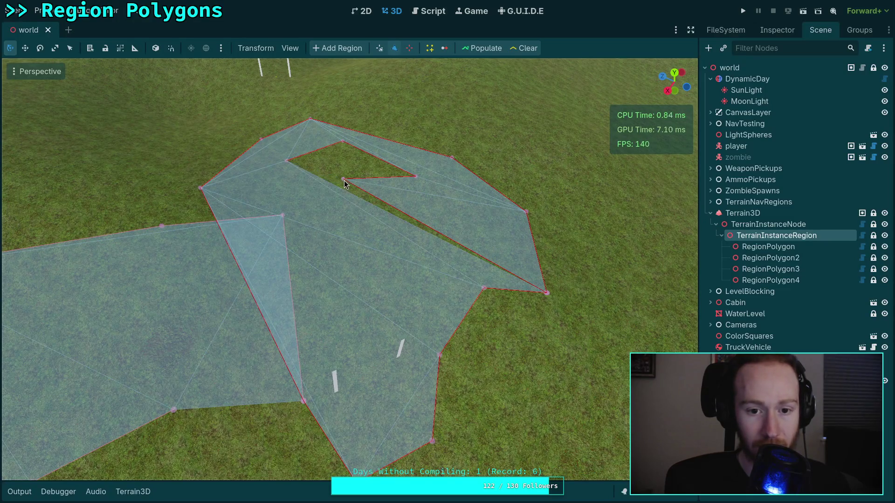
right_click(345, 179)
right_click(416, 177)
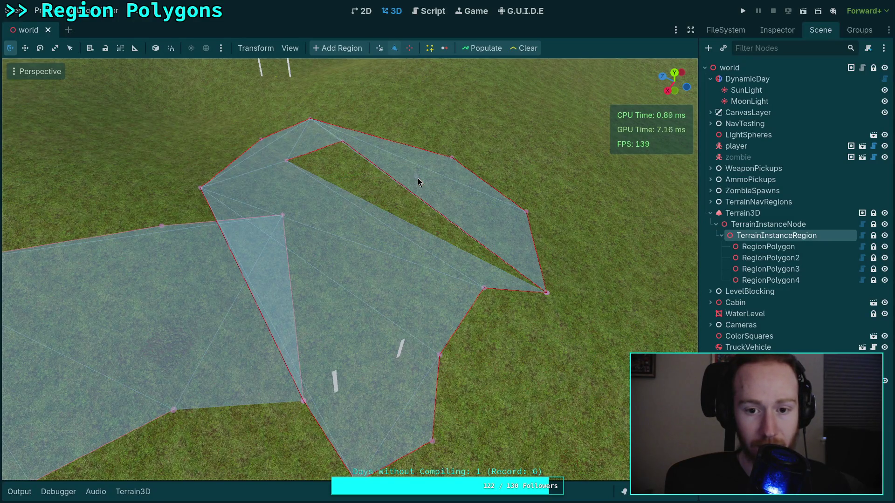
right_click(343, 142)
right_click(288, 162)
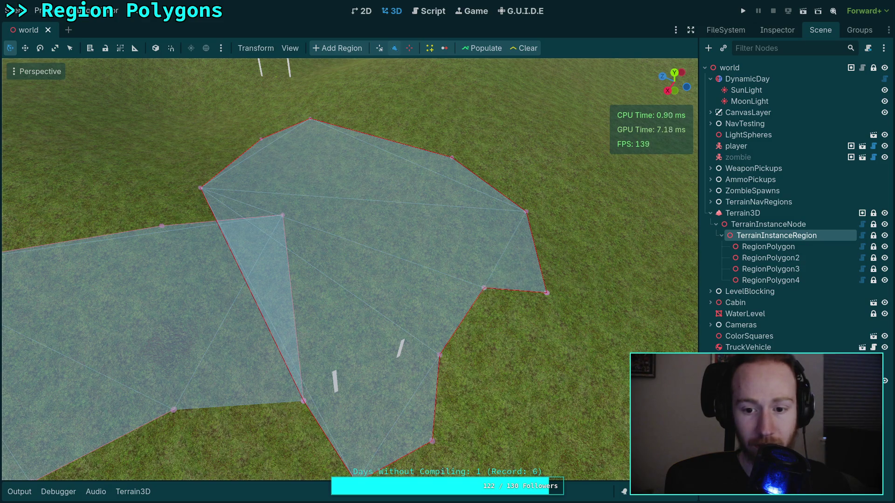
mouse_move(546, 294)
left_mouse_down()
mouse_move(568, 259)
mouse_move(525, 317)
left_mouse_up()
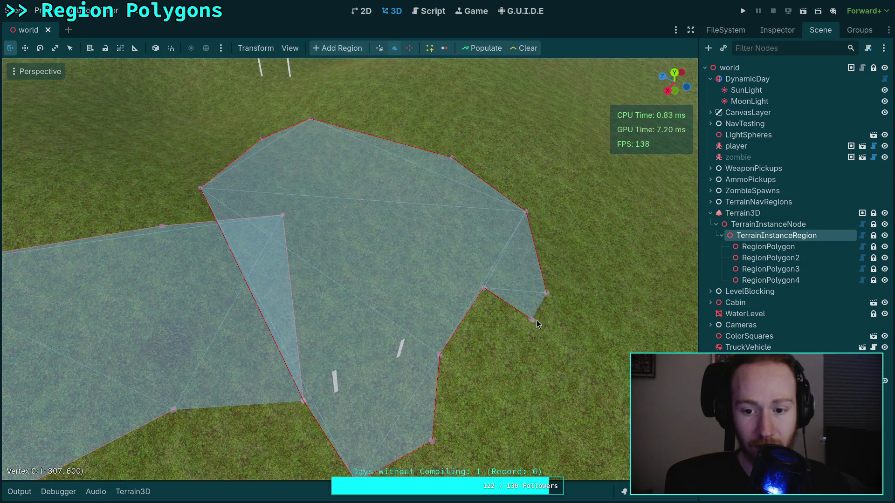
right_click(521, 322)
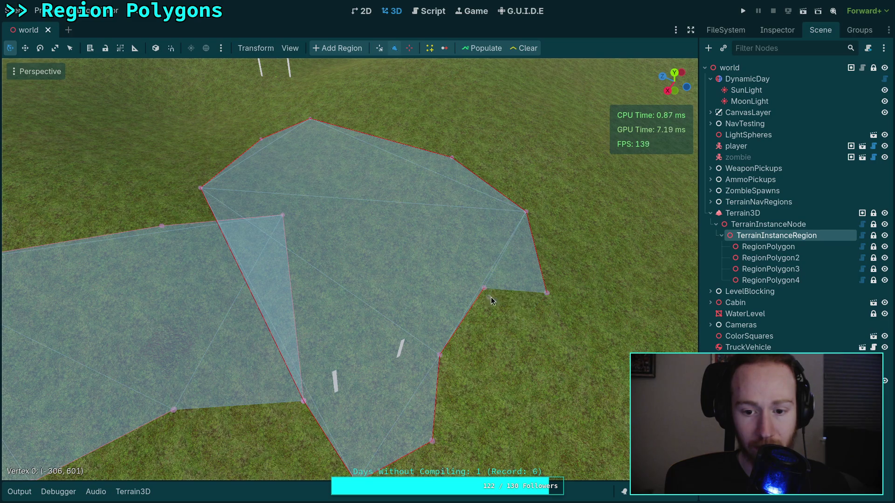
left_click_drag(483, 289, 489, 328)
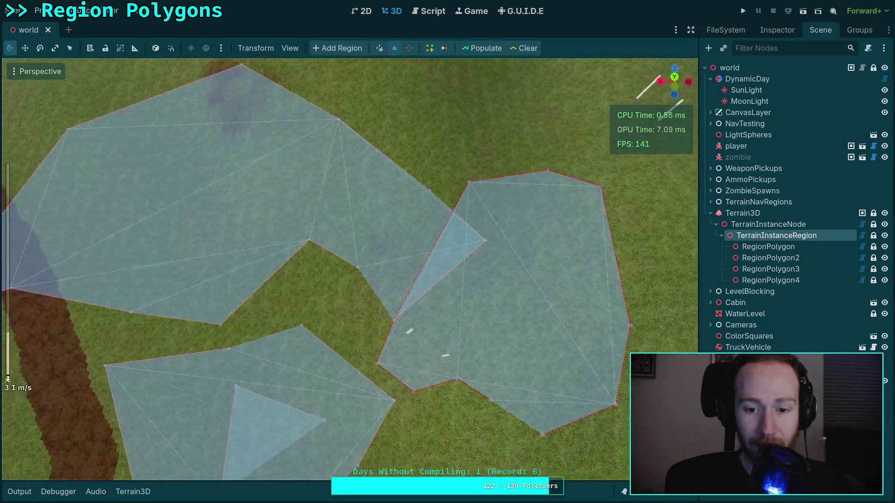
Save the world scene and select the first RegionPolygon node.
scroll(350, 270, "down", 3)
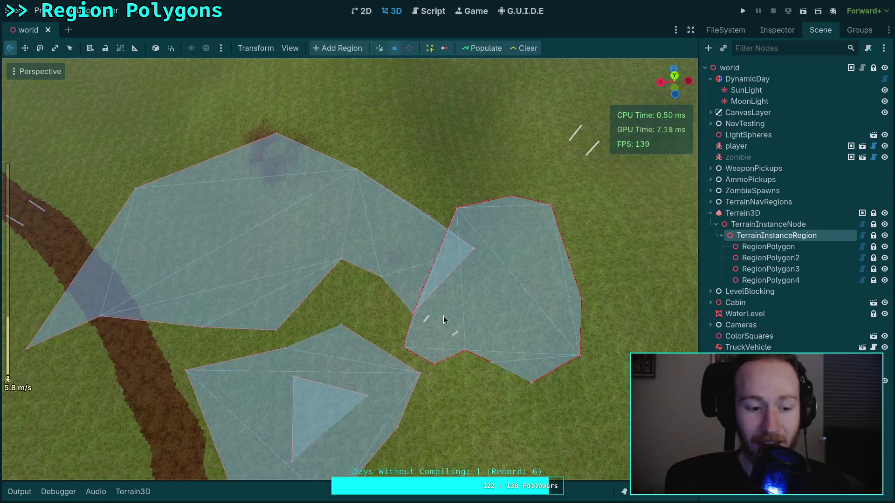
key("ctrl+s")
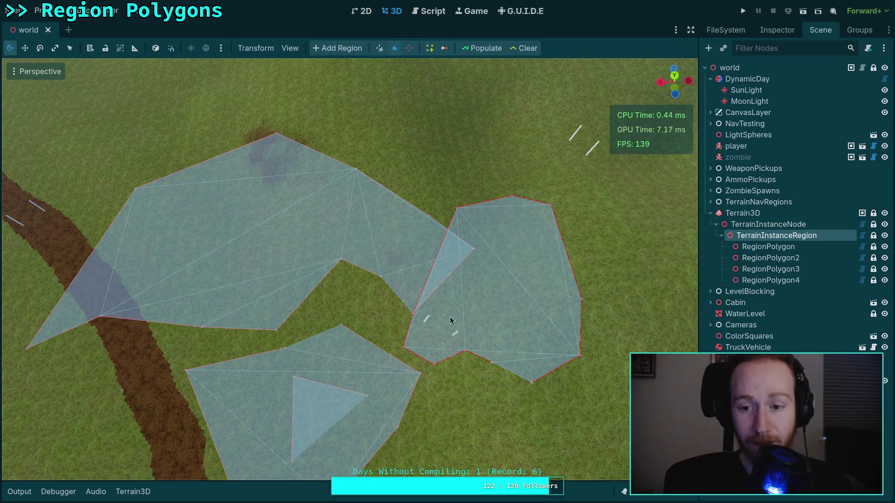
left_click(769, 246)
Delete the four RegionPolygon nodes, confirming the removal.
left_click(770, 281, "shift")
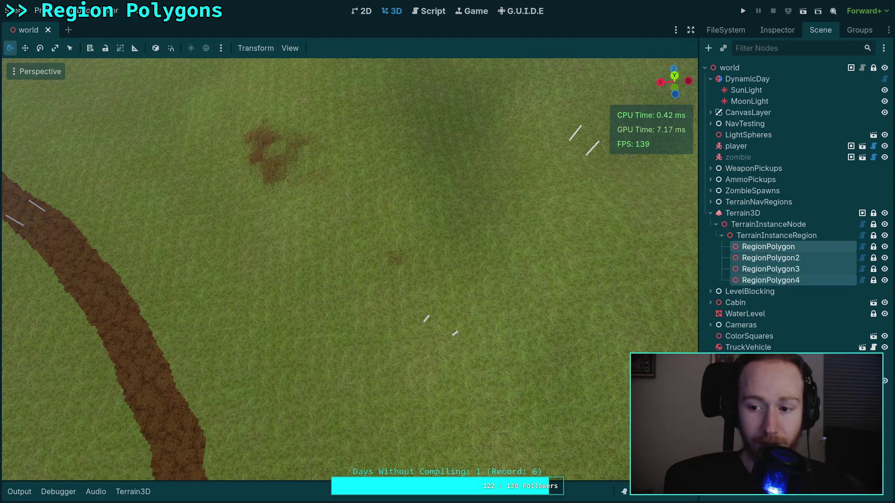
key("Delete")
key("Return")
left_click(776, 236)
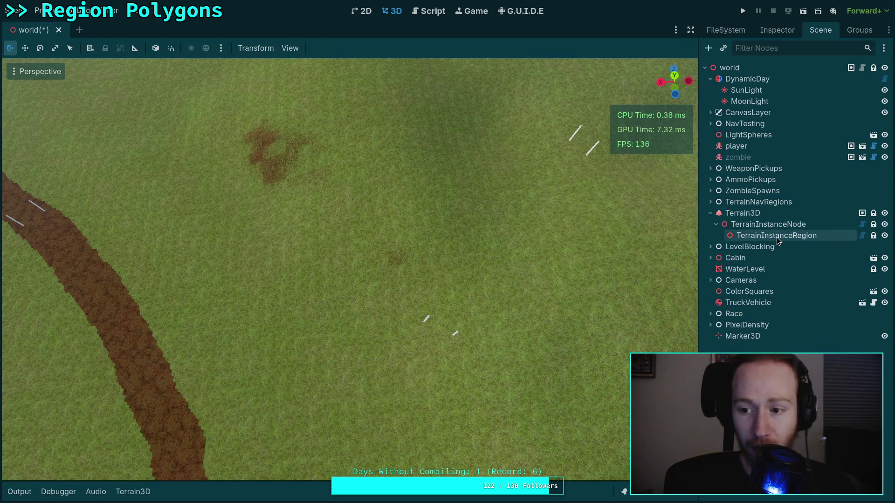
Check the out-of-bounds errors in the Output log and open gizmos.gd.
mouse_move(472, 222)
left_mouse_down()
mouse_move(457, 275)
mouse_move(328, 306)
left_mouse_up()
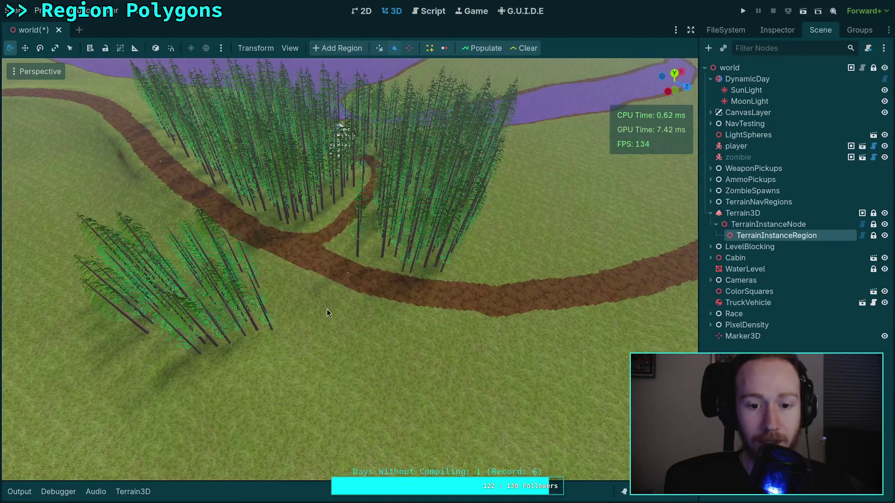
left_click(326, 306)
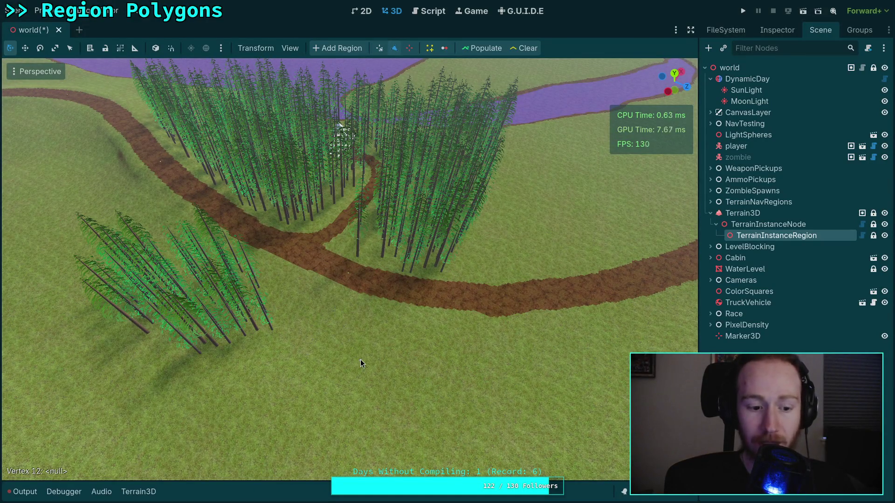
left_click(30, 491)
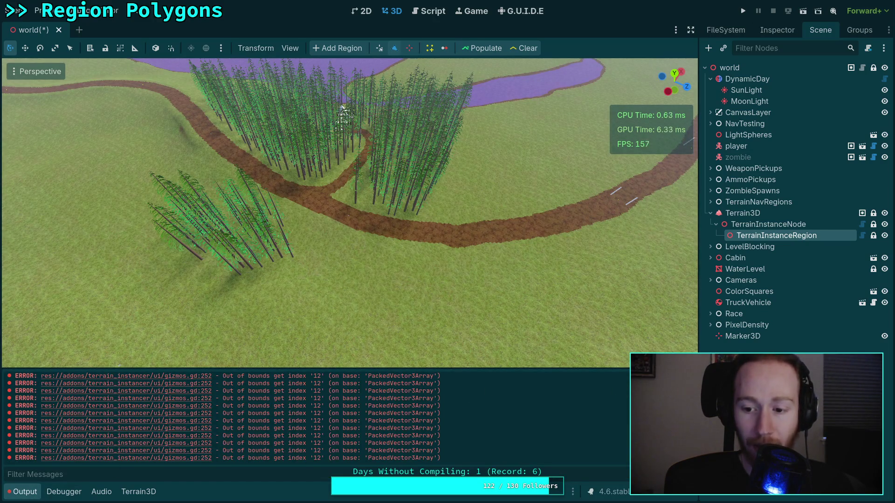
left_click(427, 11)
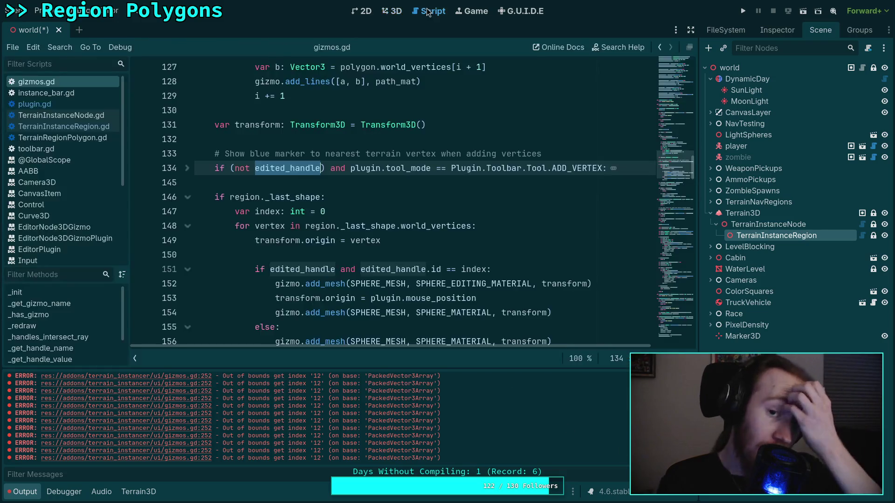
Inspect the vertex-drawing loop in gizmos.gd, then open TerrainInstanceRegion.gd.
left_click(362, 241)
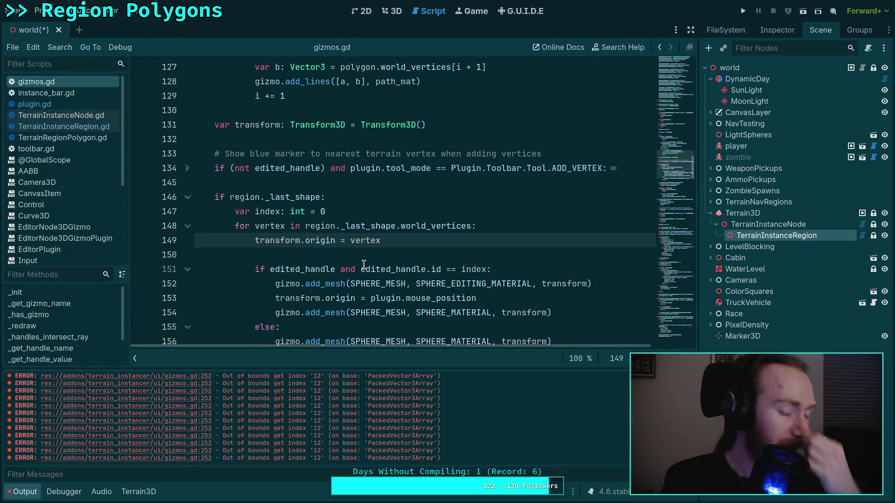
scroll(332, 244, "up", 20)
scroll(332, 245, "up", 18)
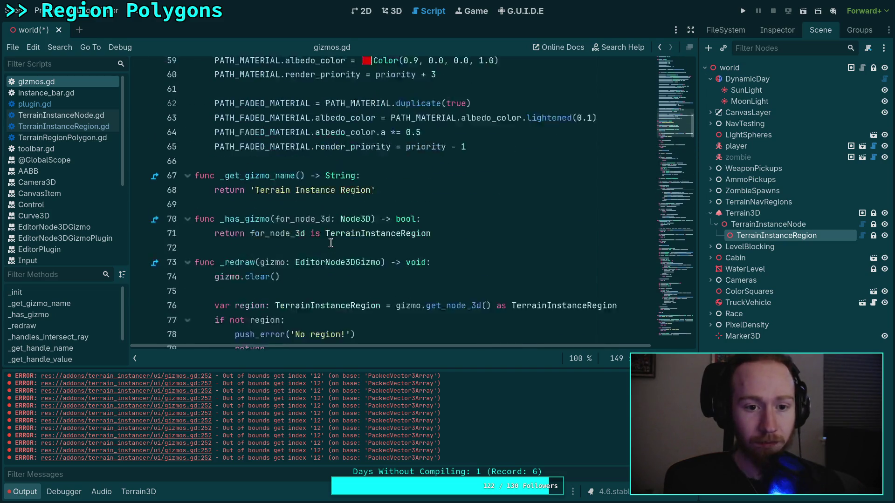
left_click(85, 126)
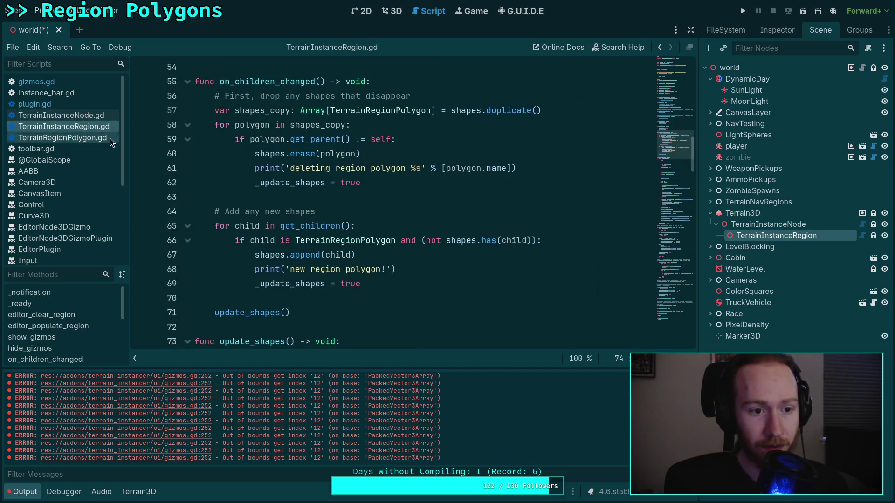
scroll(276, 195, "up", 1)
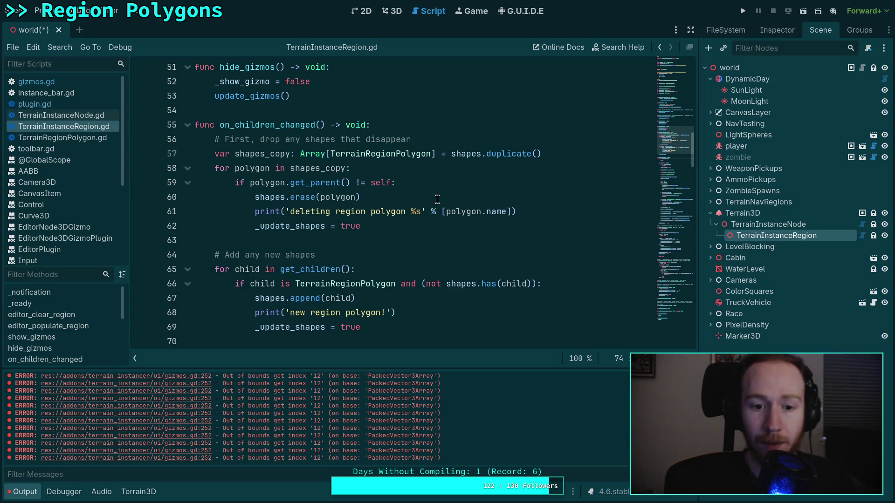
After line 60, add 'if polygon == _last_shape:' setting '_last_shape = null', and save.
left_click(437, 199)
type("\\")
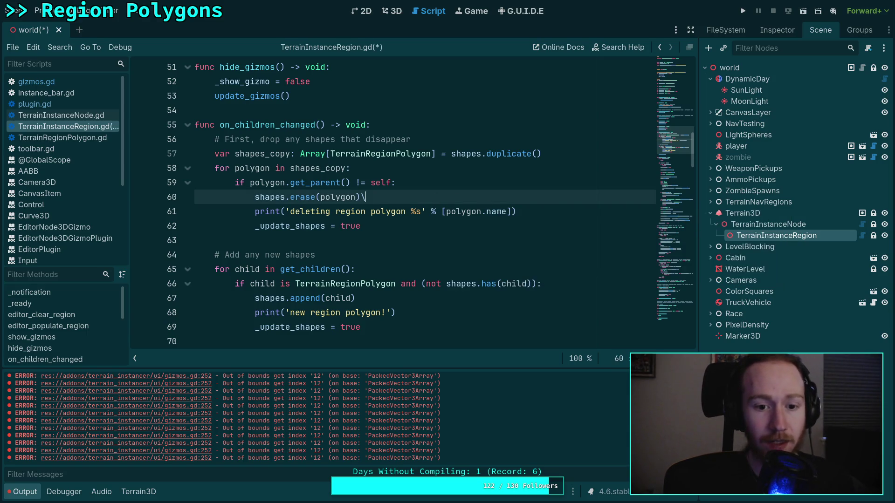
key("Return")
type("if ")
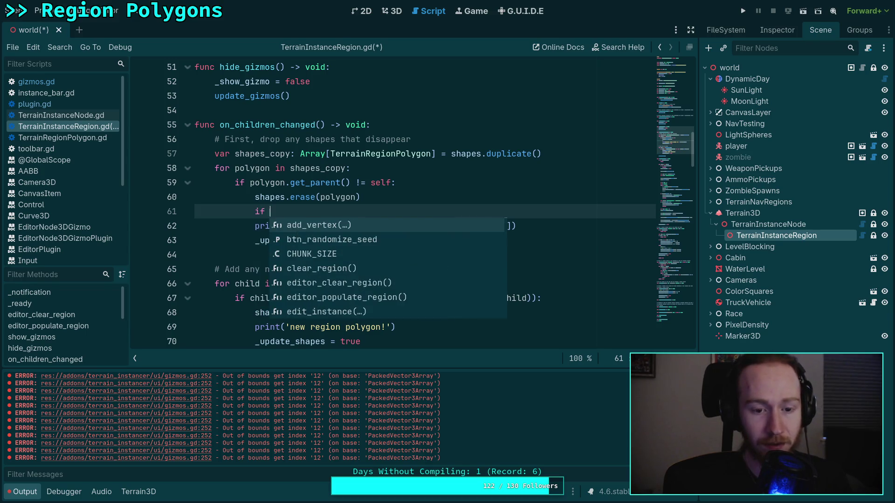
type("polygon ==")
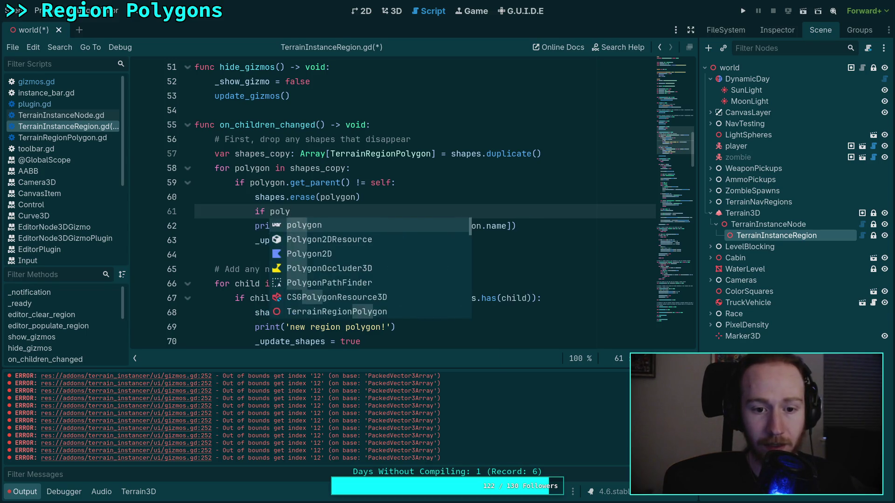
type(" _la")
key("Return")
type(":")
key("Return")
type("l")
key("Return")
key("ctrl+s")
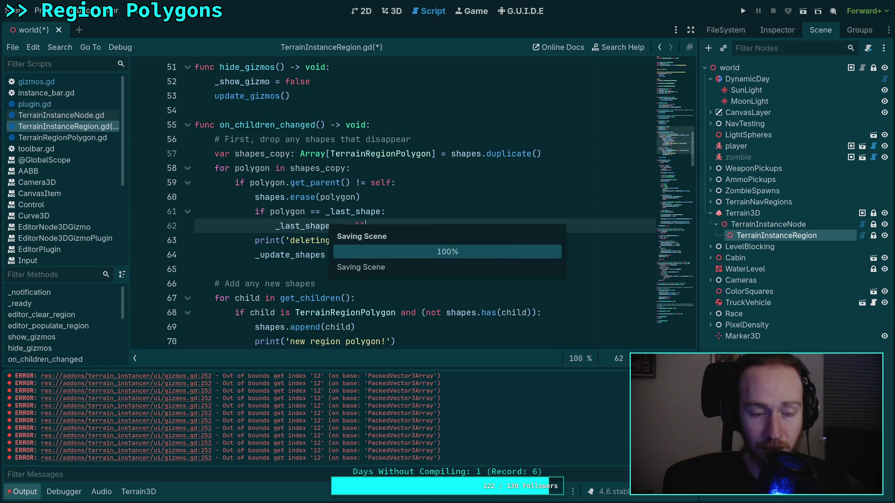
left_click(394, 12)
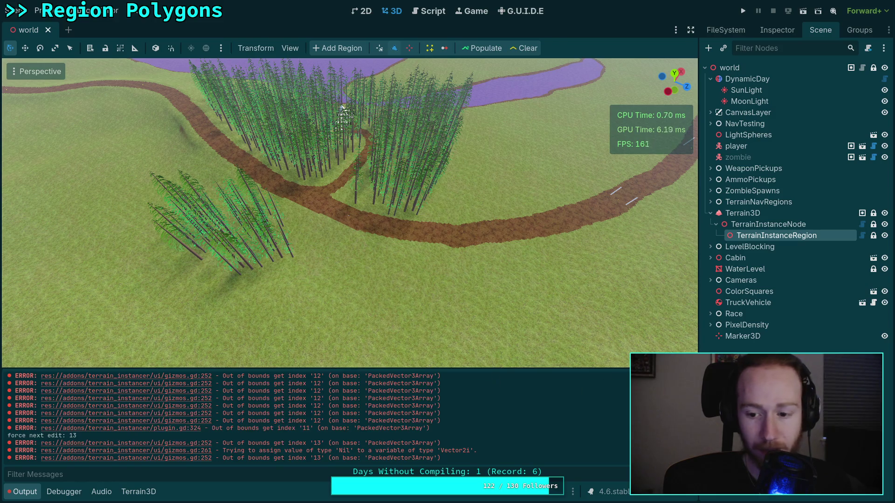
Clear the Output log, then draw a test region polygon and delete its node.
key("ctrl+alt+k")
left_click(36, 10)
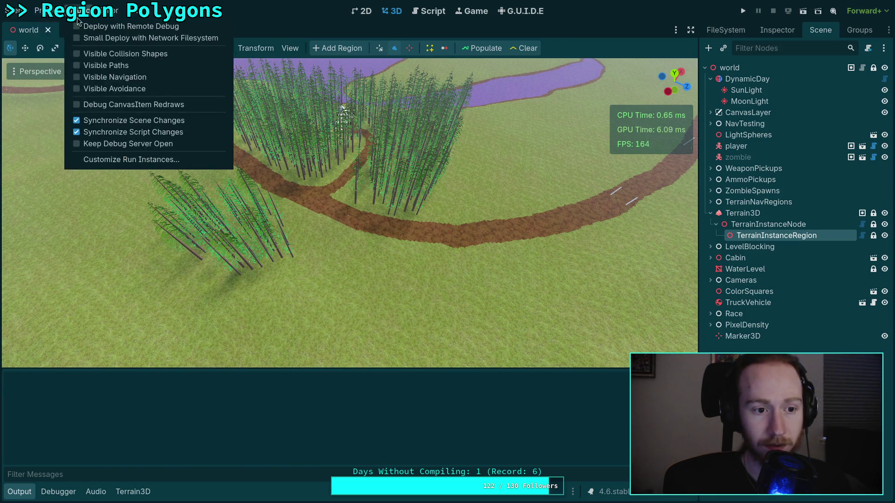
mouse_move(14, 11)
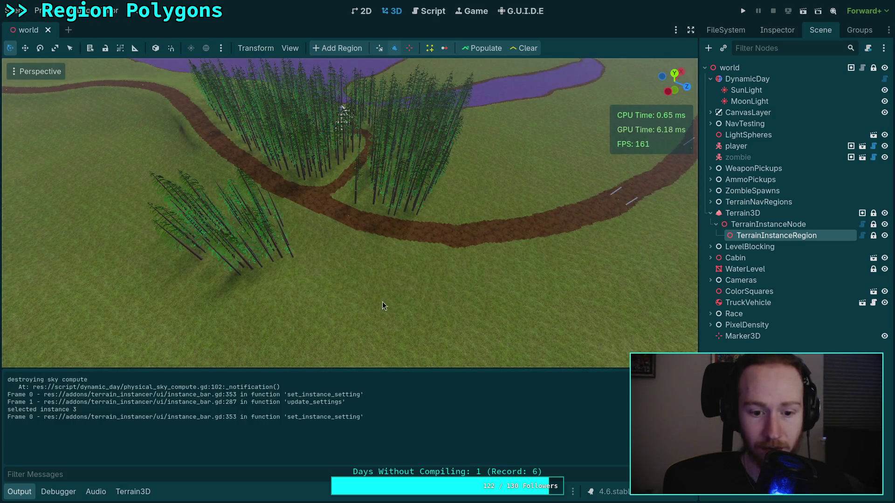
left_click(357, 275)
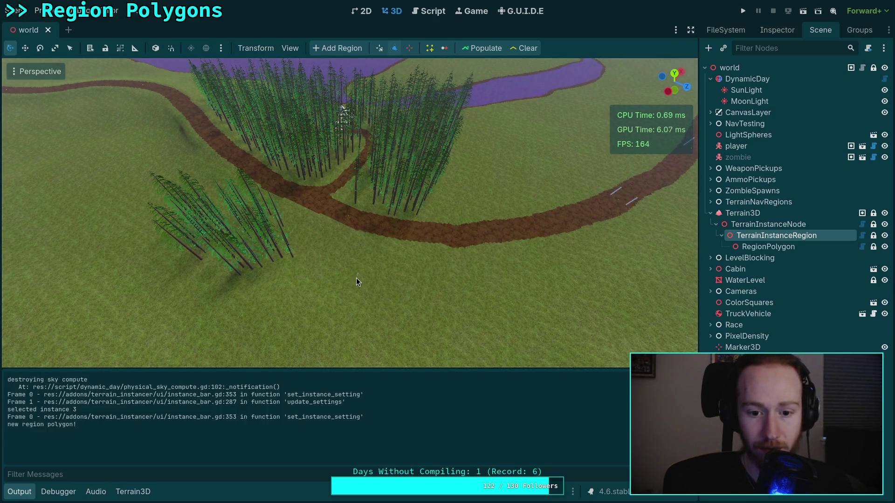
left_click(378, 345)
left_click(309, 243)
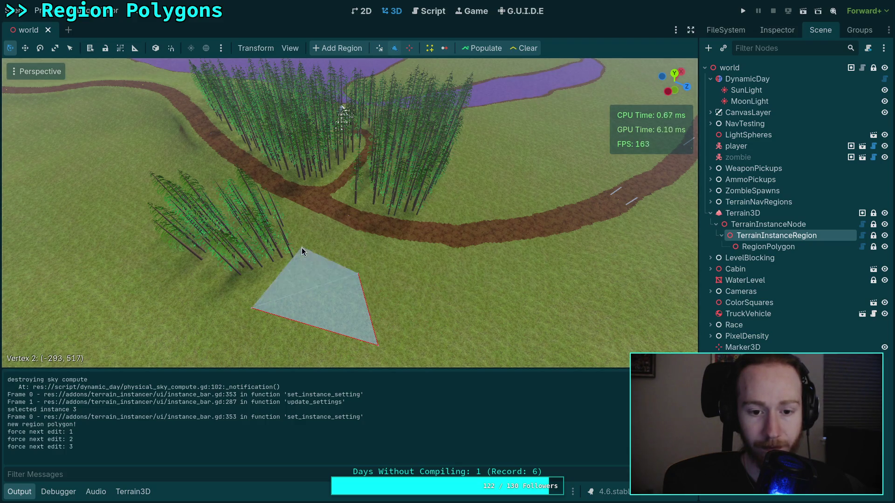
left_click(776, 249)
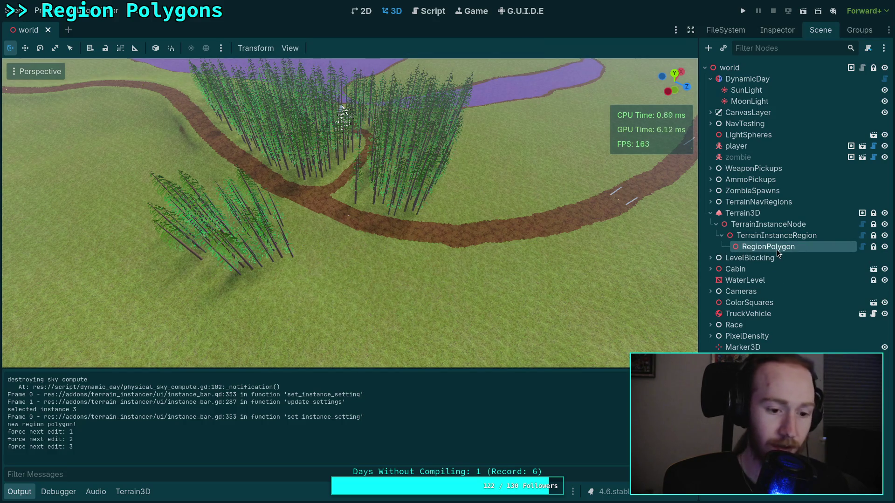
key("Delete")
left_click(741, 234)
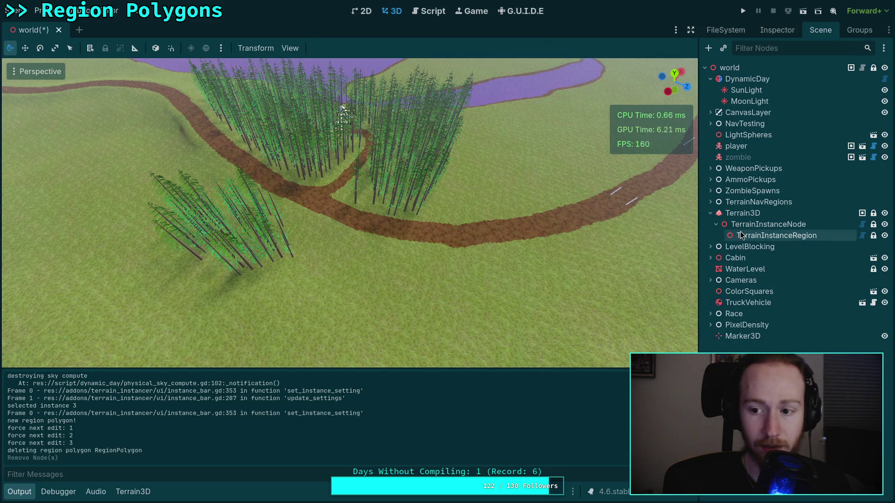
Draw a new triangular region polygon on the grass and hide the Output panel.
left_click(415, 269)
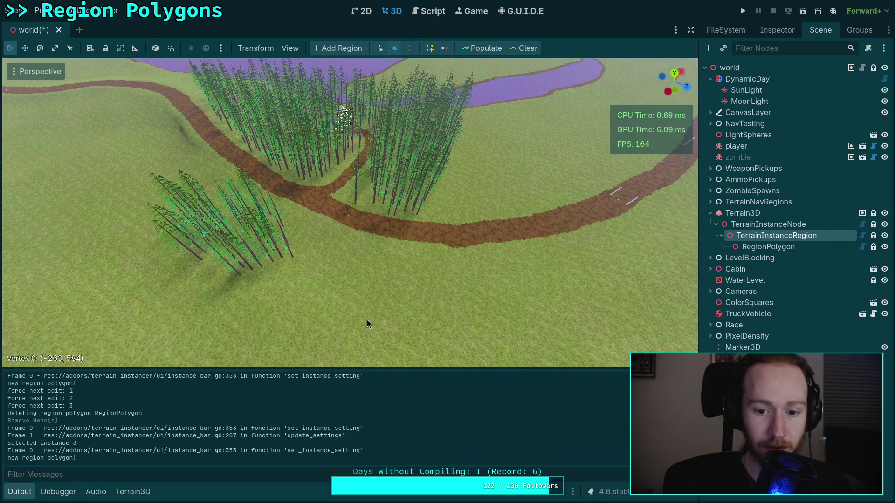
left_click(320, 270)
left_click(436, 262)
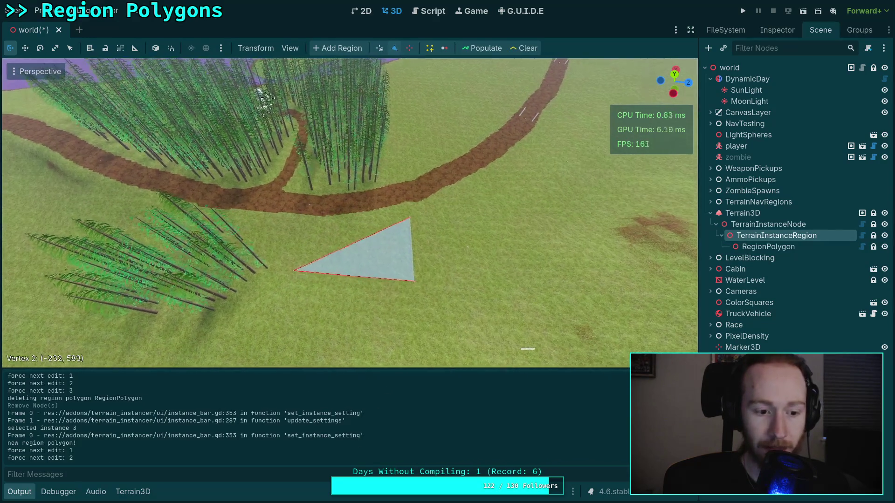
key("w")
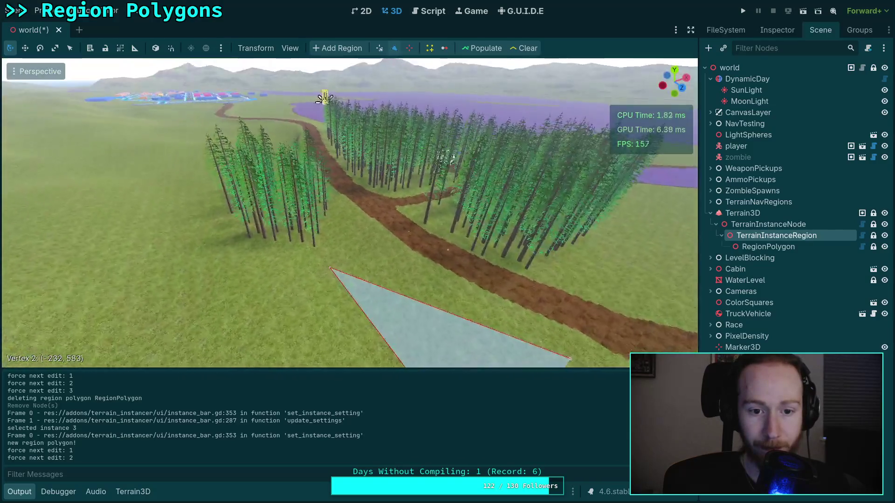
key("w")
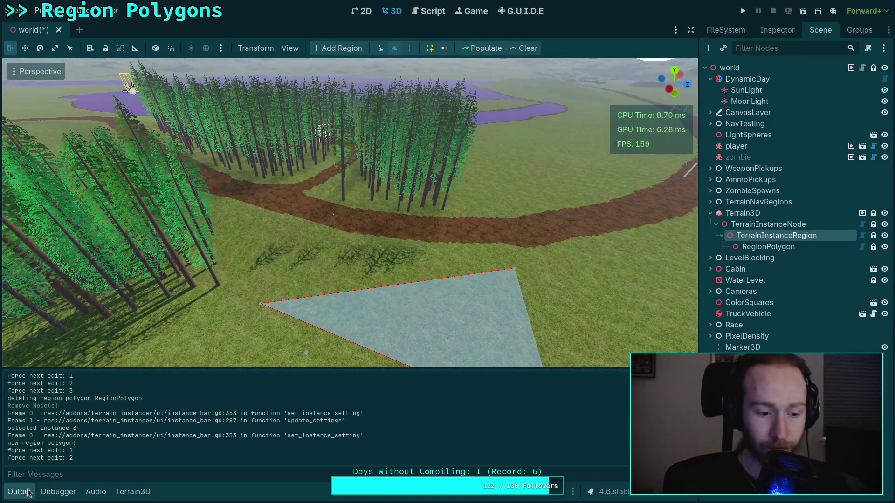
left_click(30, 491)
key("w")
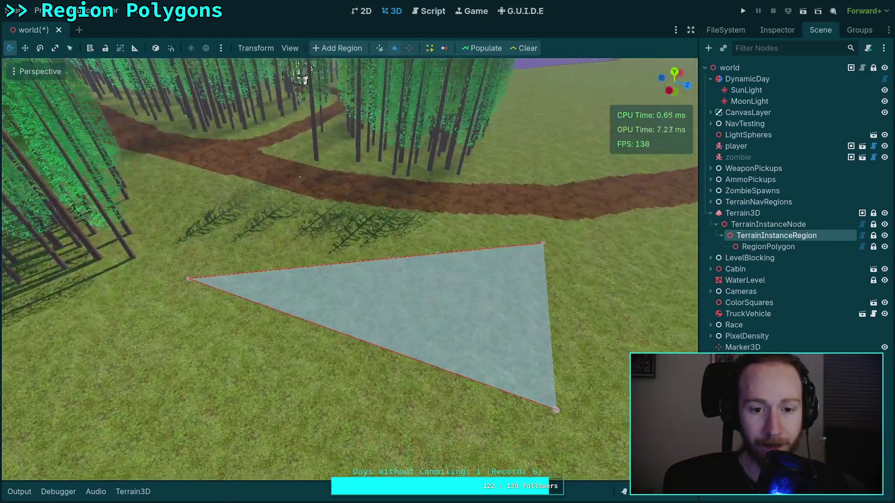
key("s")
Drag the triangle's corners into a quadrilateral and start a second polygon inside it.
left_click_drag(425, 250, 241, 430)
mouse_move(329, 286)
left_mouse_down()
mouse_move(575, 347)
mouse_move(593, 371)
left_mouse_up()
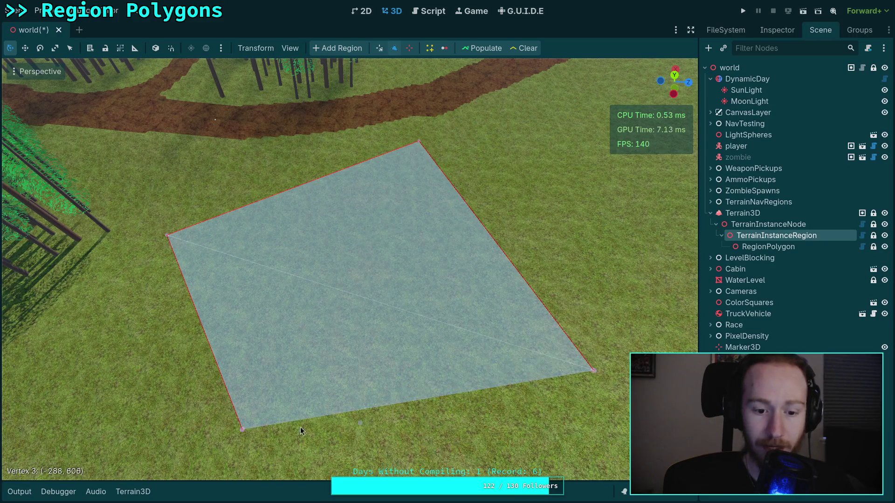
left_click_drag(241, 432, 227, 474)
key("s")
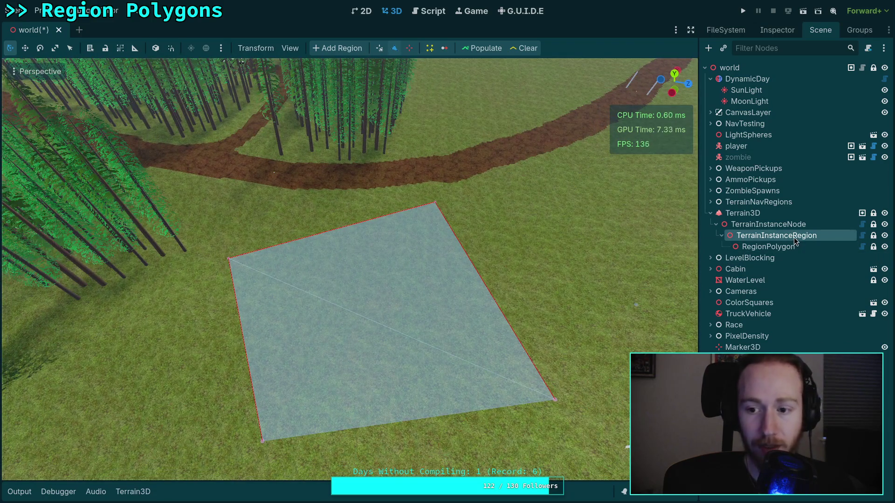
left_click(347, 272)
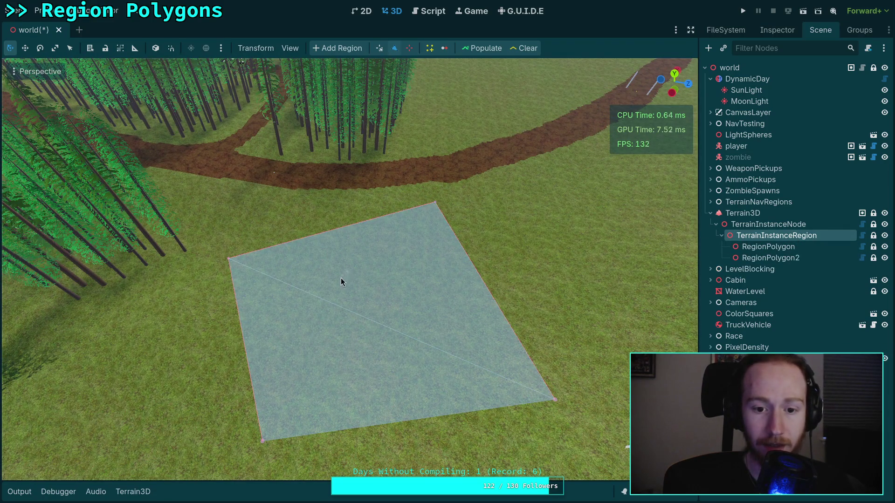
Finish the four-cornered RegionPolygon2 inside the larger quad.
left_click(303, 338)
left_click(416, 357)
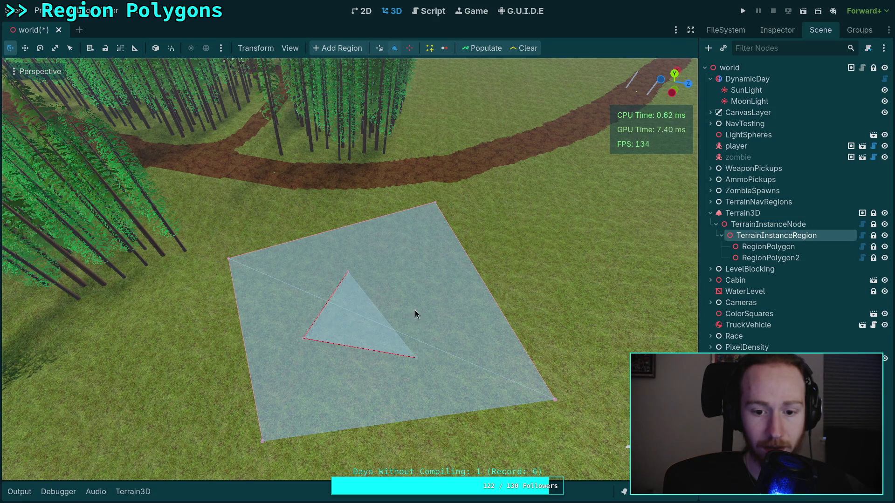
left_click(439, 282)
Set RegionPolygon2's Mode to Subtract, reselect TerrainInstanceRegion and save the scene.
left_click(750, 258)
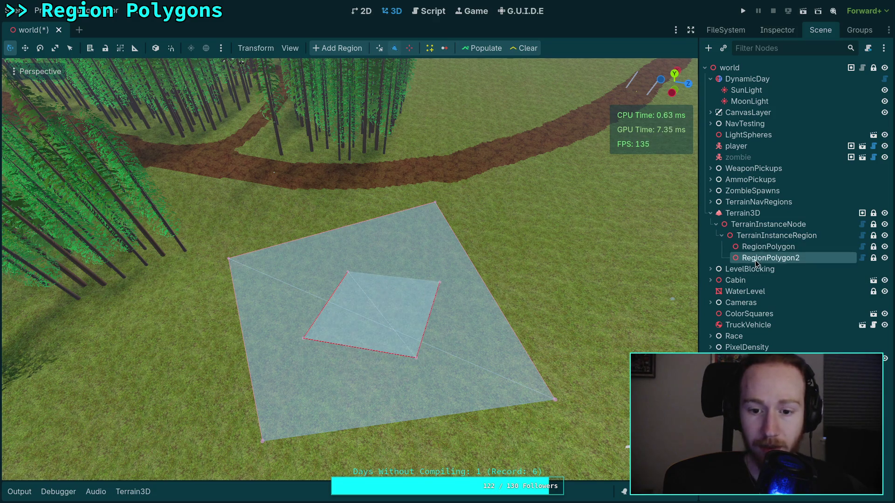
left_click(777, 29)
left_click(833, 117)
left_click(829, 146)
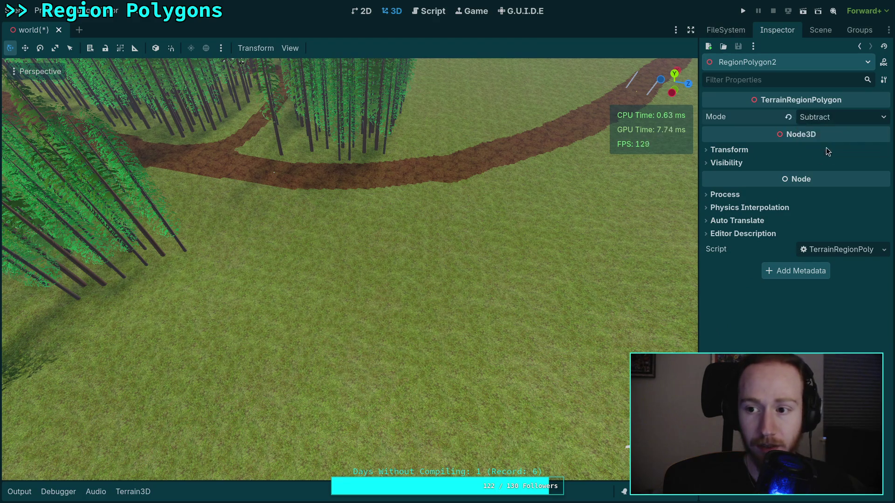
left_click(815, 28)
left_click(780, 236)
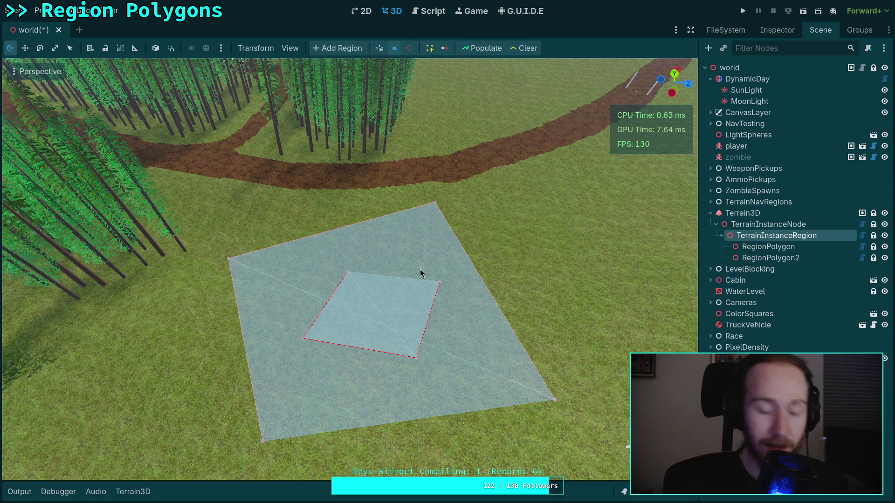
key("ctrl+s")
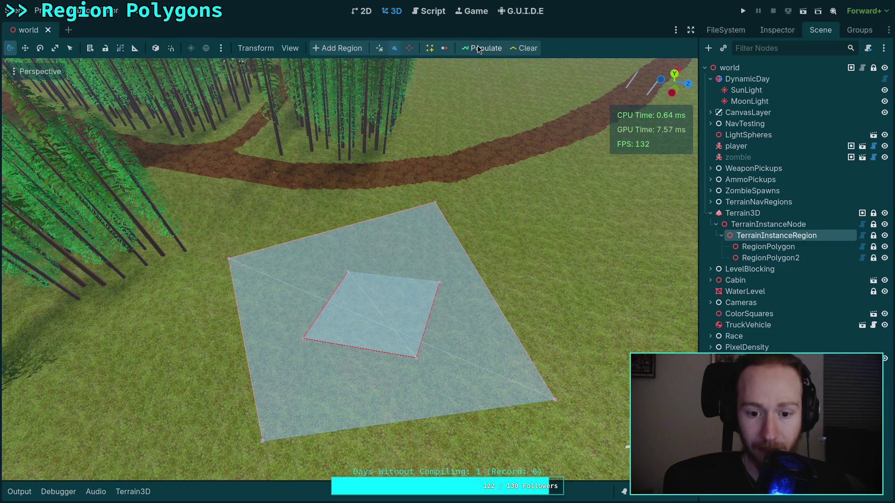
View the populated trees from above with overlays hidden, checking the empty inner clearing.
key("shift+f")
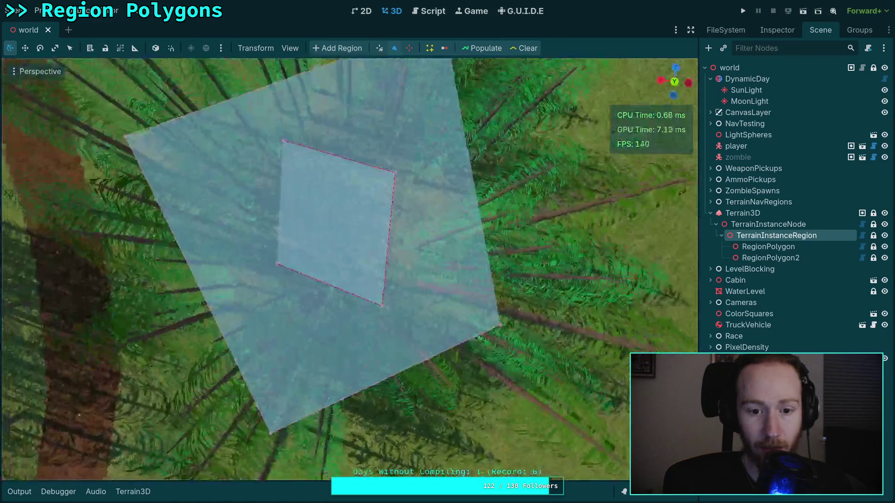
left_click(773, 224)
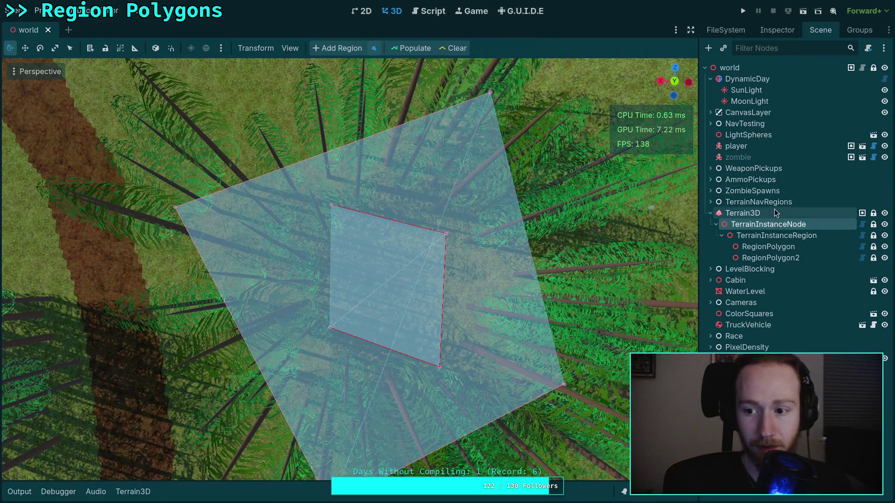
left_click(774, 213)
left_click(785, 203)
scroll(350, 270, "down", 5)
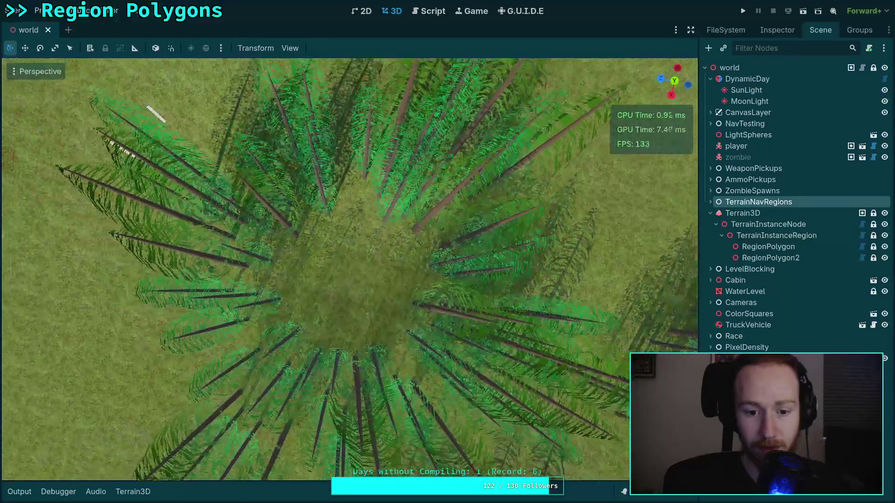
scroll(350, 270, "down", 3)
left_click(778, 237)
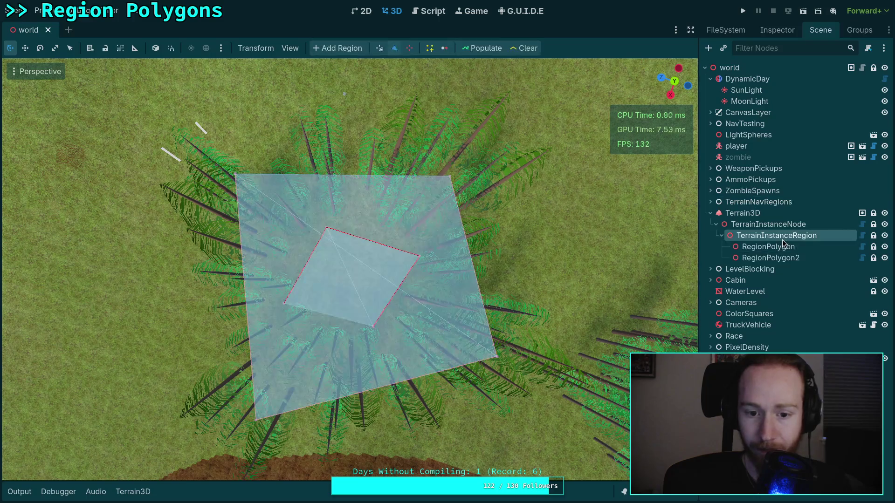
Drag the inner region polygon's corners to reshape it.
left_click_drag(285, 303, 244, 227)
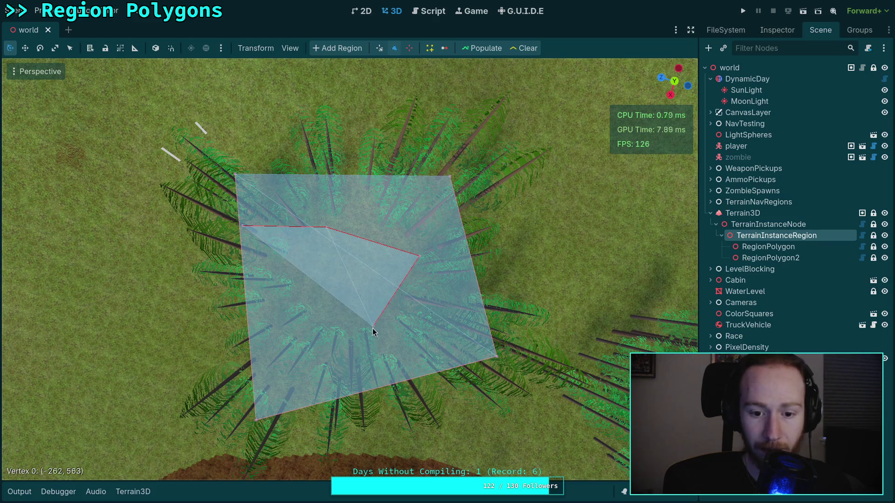
left_click_drag(373, 331, 294, 389)
left_click_drag(326, 228, 371, 216)
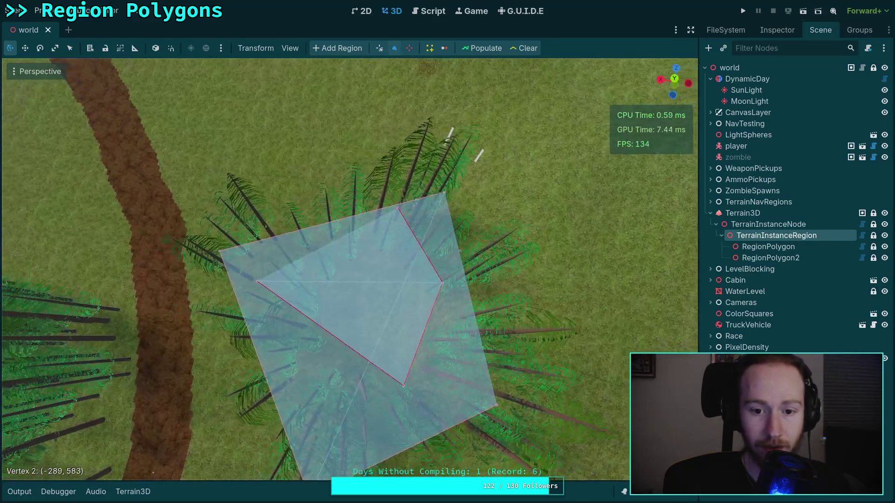
left_click_drag(259, 268, 242, 214)
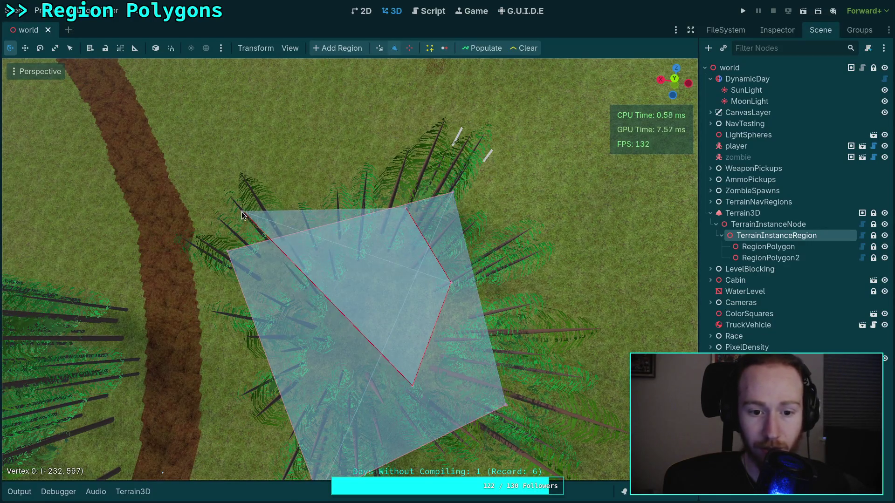
left_click_drag(412, 385, 250, 417)
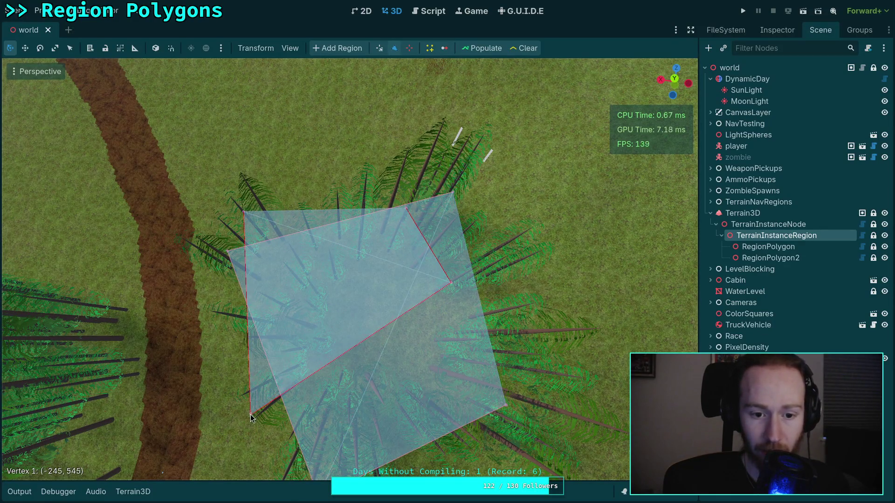
left_click_drag(406, 212, 408, 172)
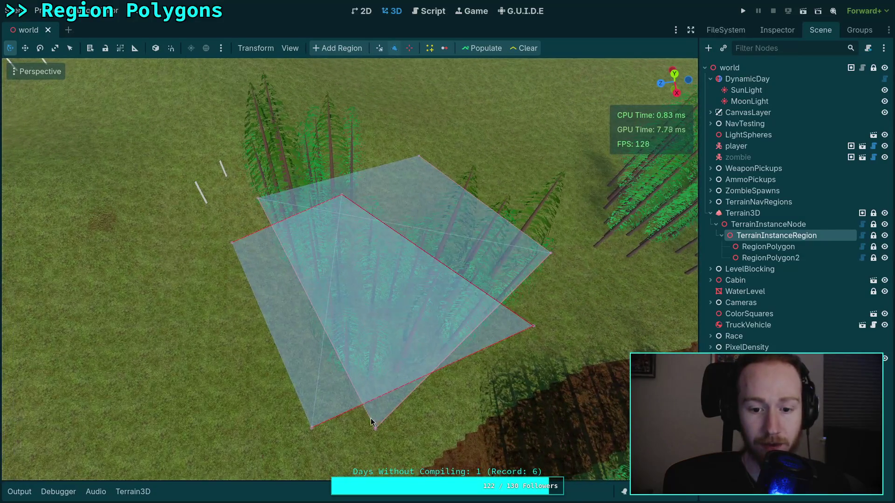
Reshape the outer region and small triangle, clearing the trees inside with Clear.
left_click_drag(375, 428, 385, 310)
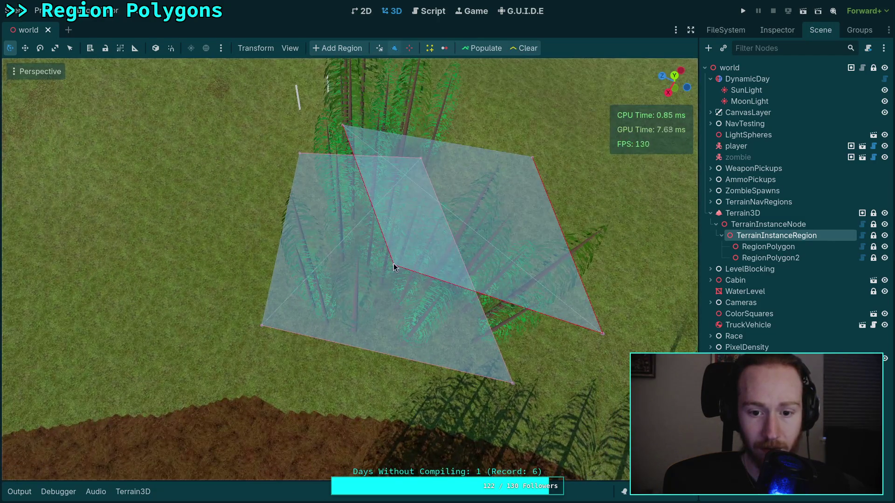
mouse_move(394, 265)
left_mouse_down()
mouse_move(302, 399)
mouse_move(244, 406)
left_mouse_up()
left_click_drag(262, 323, 397, 229)
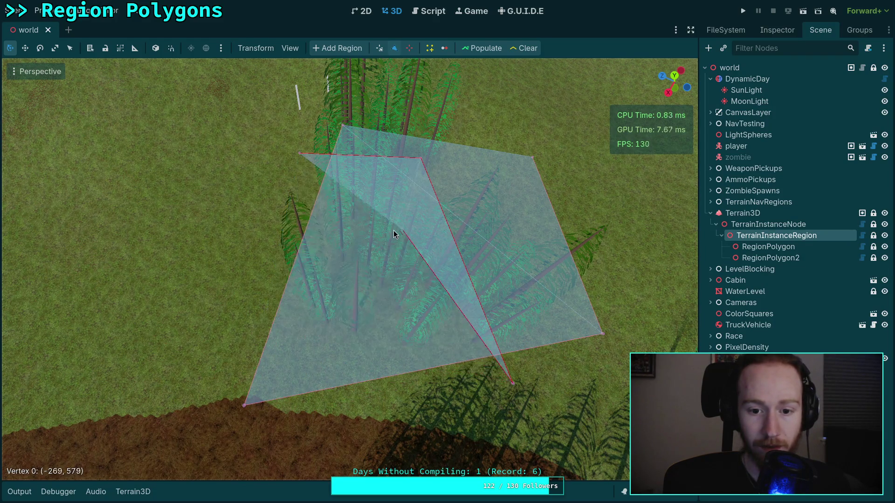
left_click(522, 48)
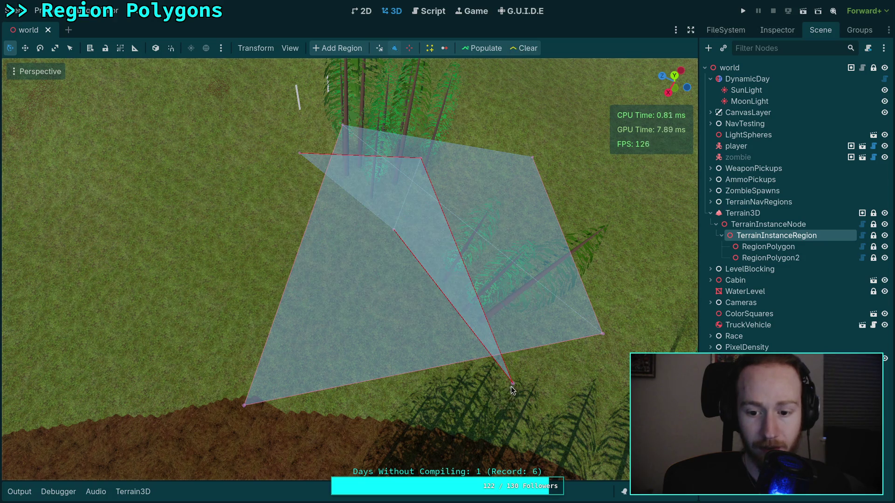
left_click_drag(513, 383, 528, 189)
left_click(522, 48)
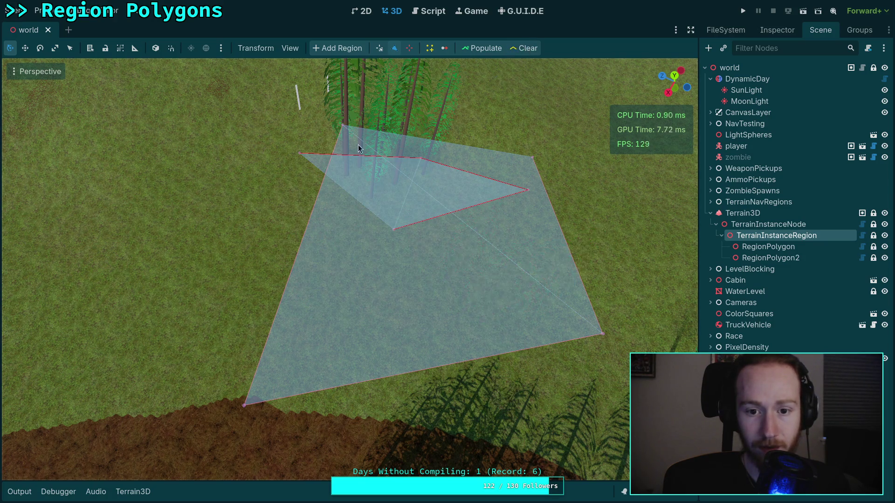
left_click_drag(297, 153, 392, 192)
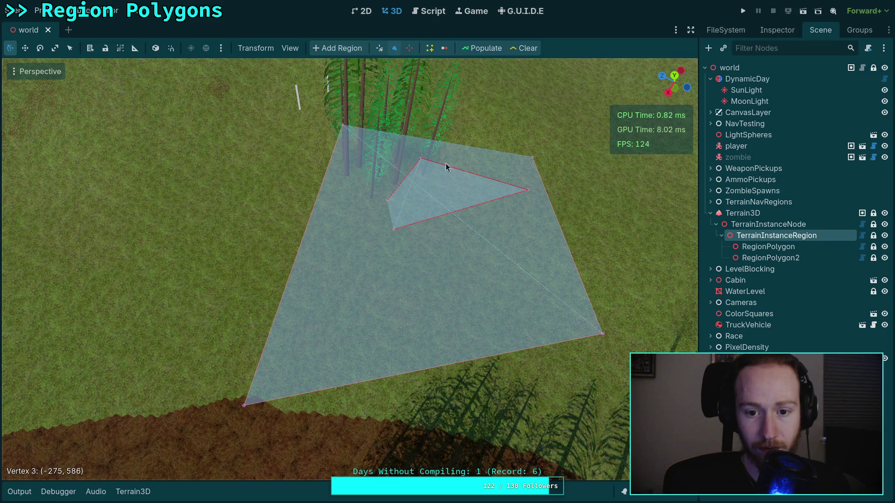
left_click(517, 49)
left_click_drag(411, 187, 438, 185)
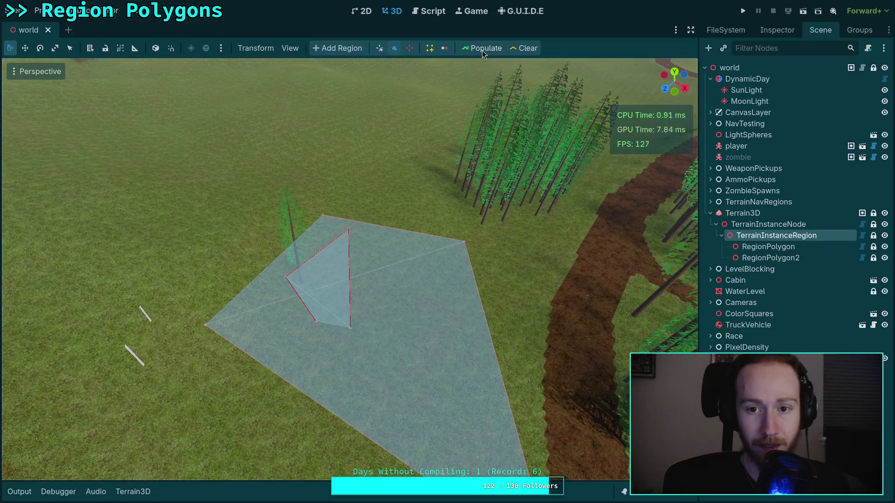
Populate the large region and review the Output log's 87 instances in 0.739 seconds.
left_click_drag(366, 250, 393, 263)
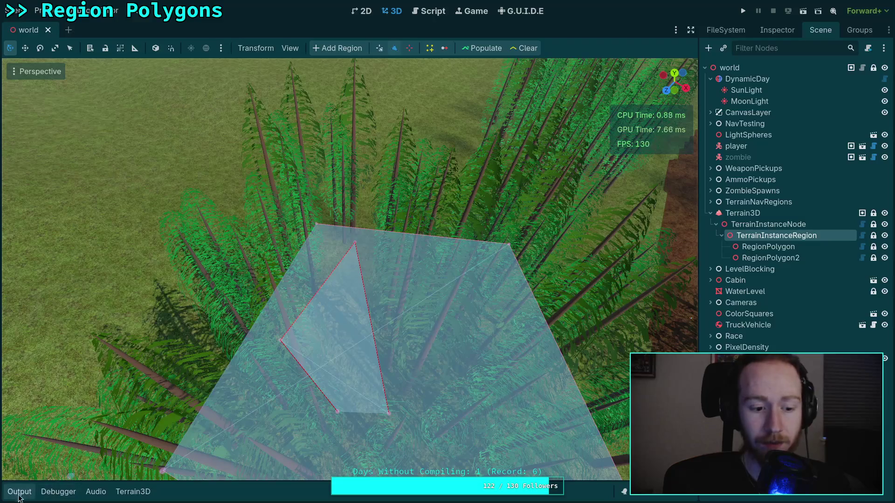
left_click(18, 492)
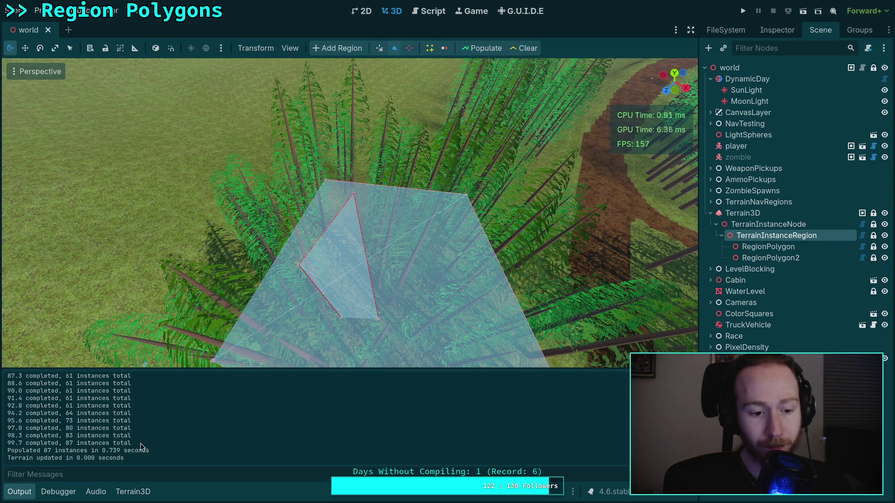
left_click_drag(134, 436, 56, 392)
scroll(104, 420, "up", 5)
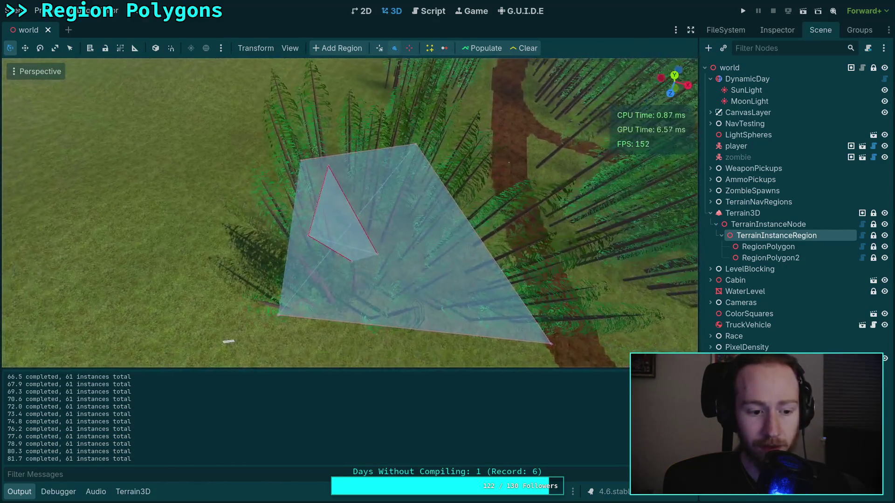
scroll(111, 430, "down", 2)
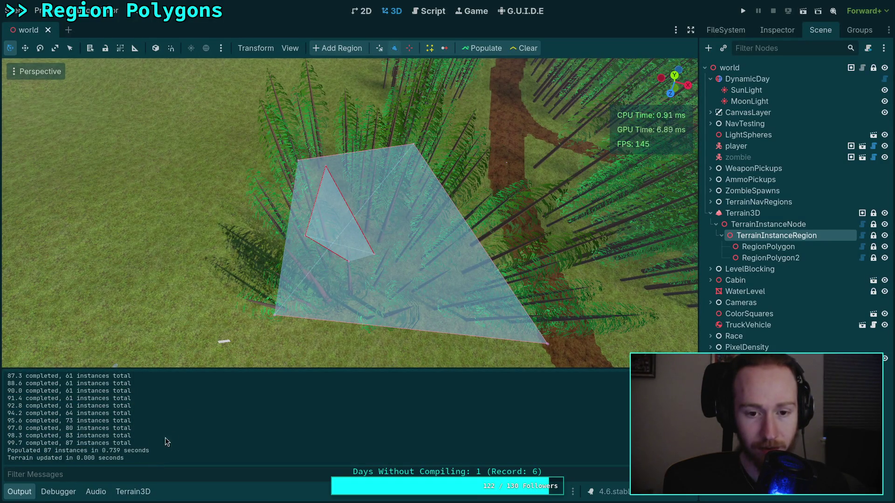
left_click(432, 16)
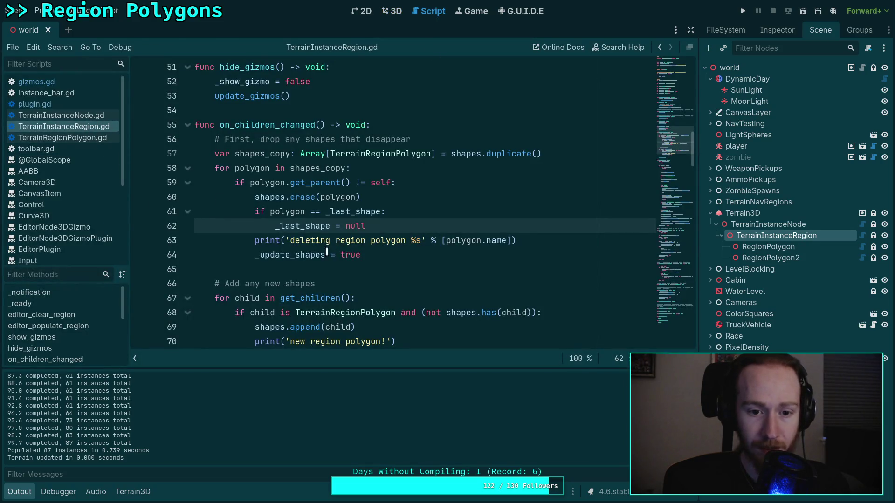
scroll(335, 247, "down", 20)
scroll(335, 246, "down", 4)
scroll(334, 246, "up", 3)
scroll(335, 246, "down", 8)
scroll(335, 246, "down", 10)
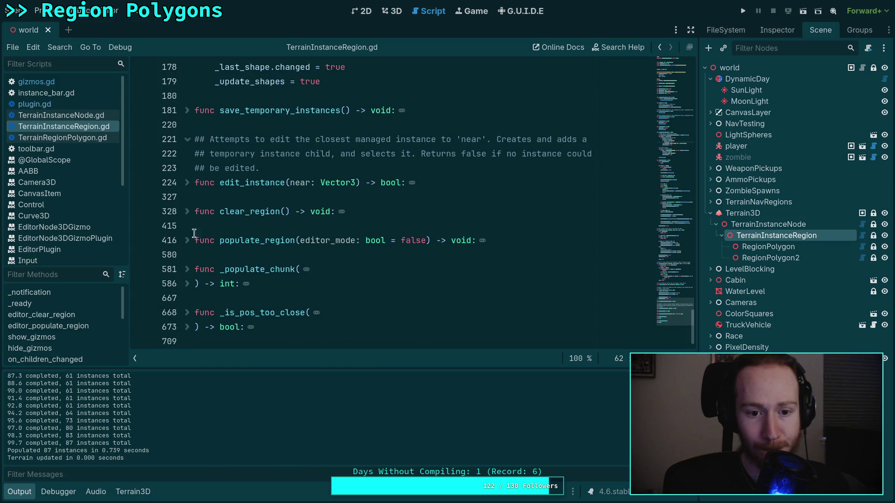
left_click(187, 240)
scroll(254, 252, "down", 3)
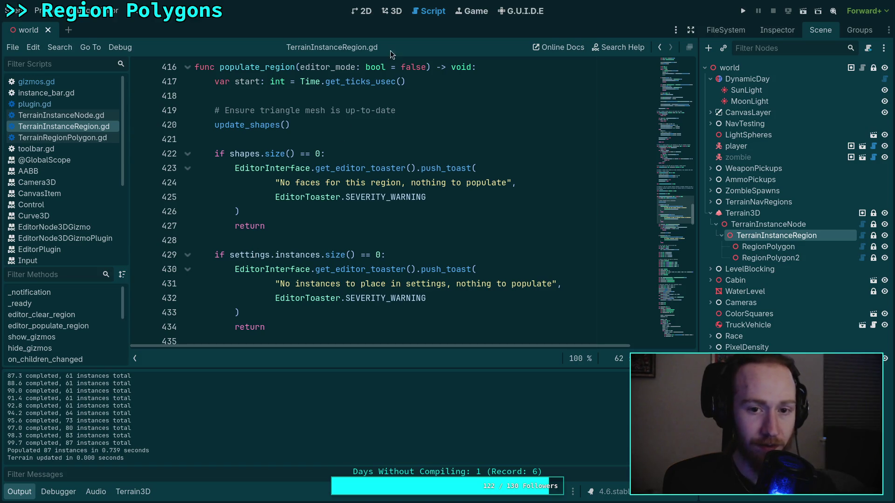
left_click(395, 15)
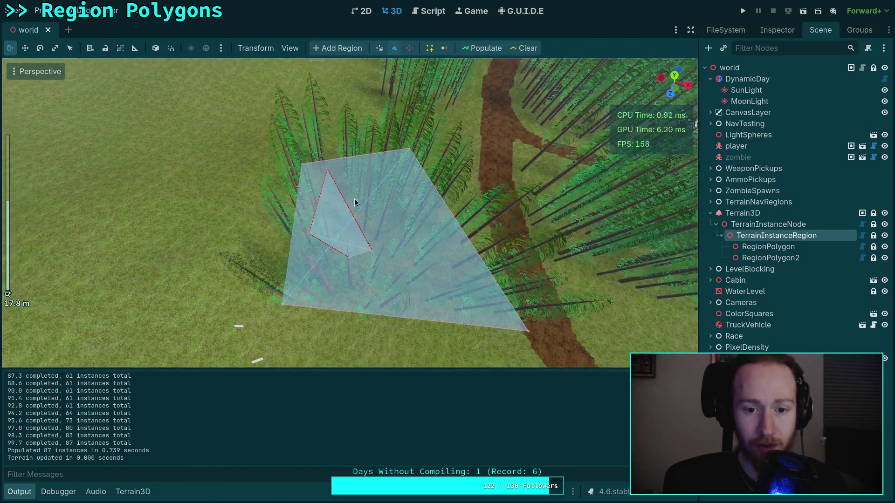
Delete RegionPolygon2 and select TerrainInstanceRegion.
left_click(784, 258)
key("Delete")
key("Return")
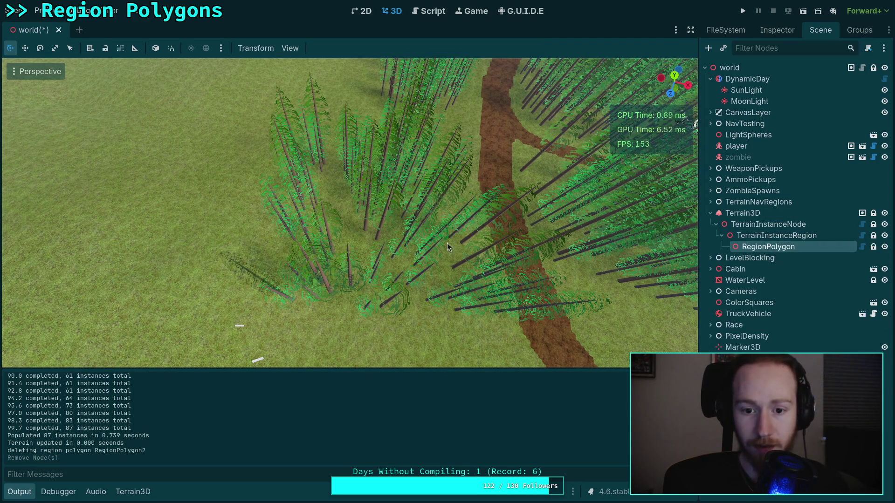
left_click(733, 234)
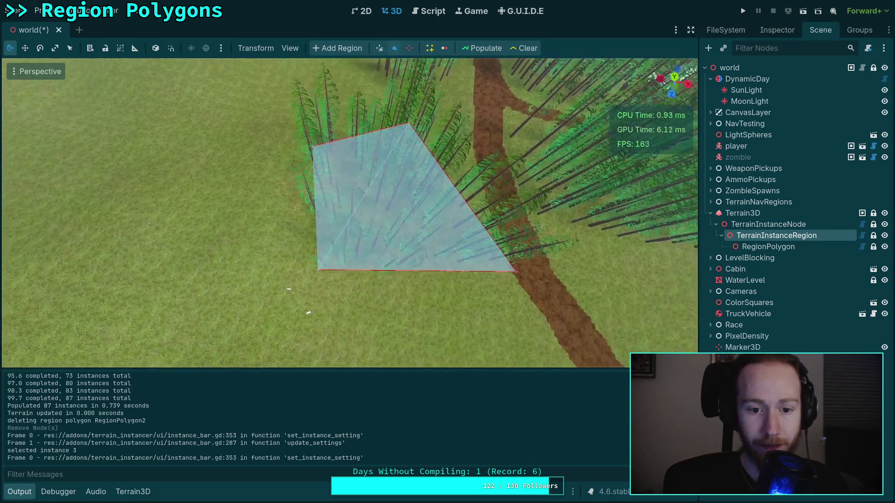
Drag the region polygon's corners far outward and populate the enlarged region with trees.
scroll(359, 248, "down", 3)
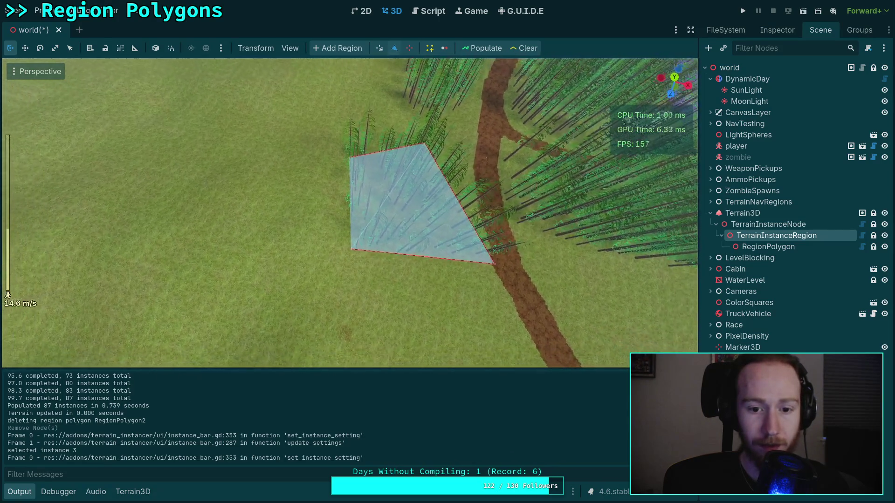
left_click_drag(349, 248, 2, 343)
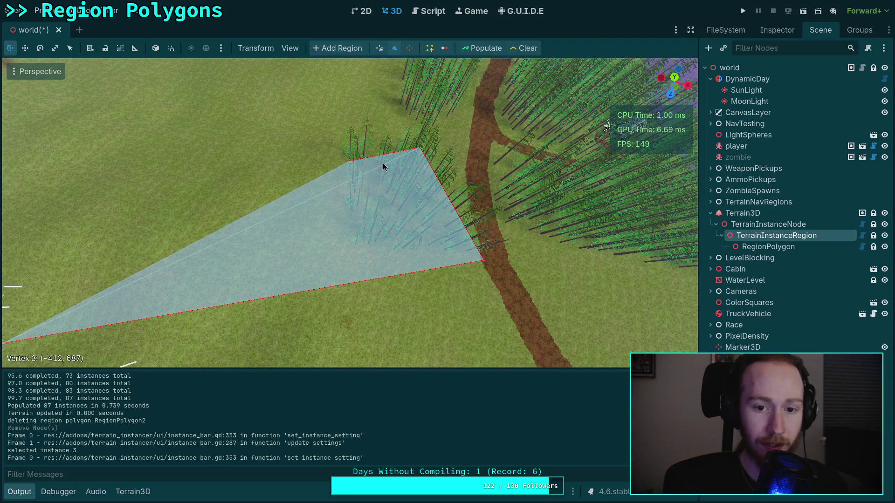
mouse_move(351, 166)
left_mouse_down()
mouse_move(23, 135)
mouse_move(25, 84)
left_mouse_up()
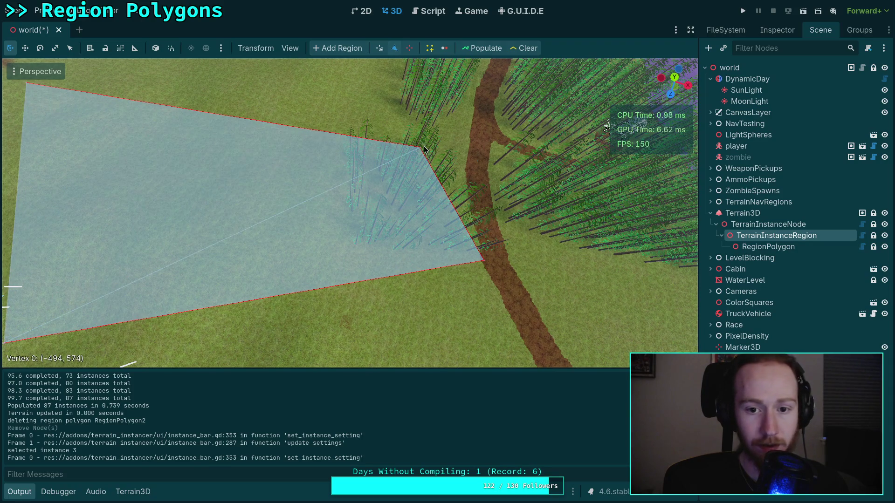
left_click_drag(420, 148, 292, 89)
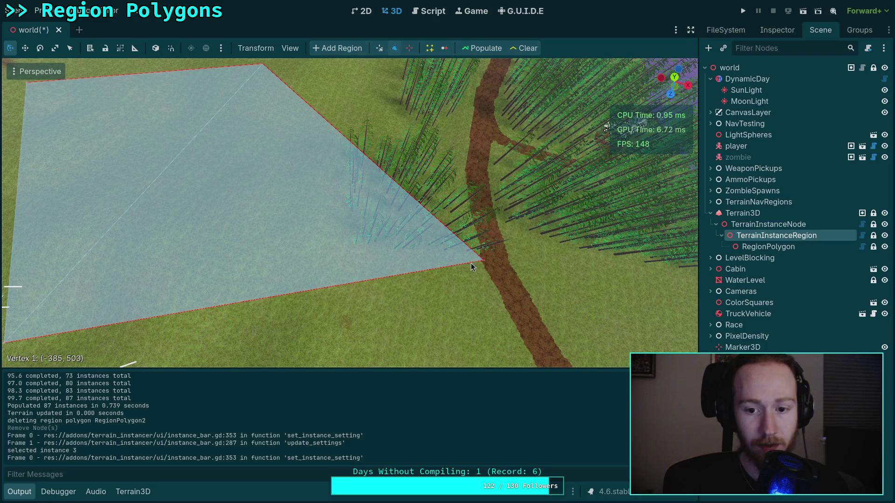
scroll(474, 266, "down", 5)
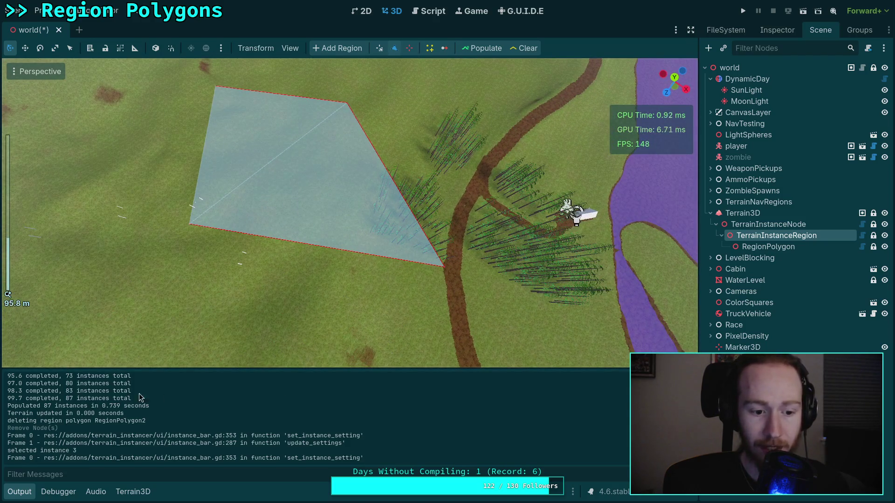
left_click_drag(102, 406, 120, 406)
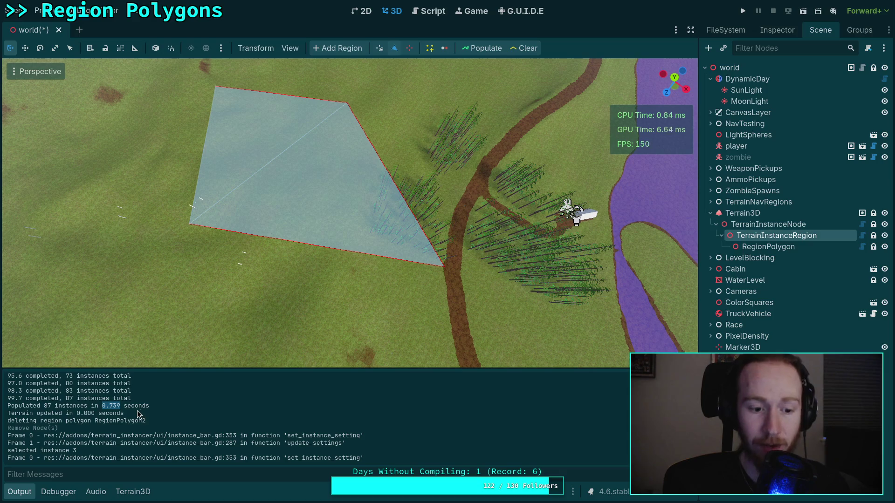
left_click(486, 49)
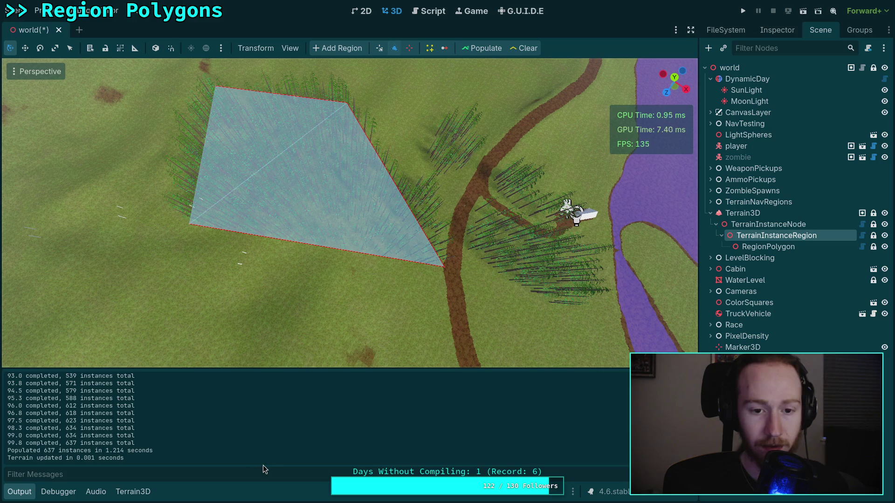
Scroll up the Output log to highlight the early zero-instance progress lines of the 637-instance run.
scroll(349, 212, "up", 3)
scroll(204, 414, "up", 6)
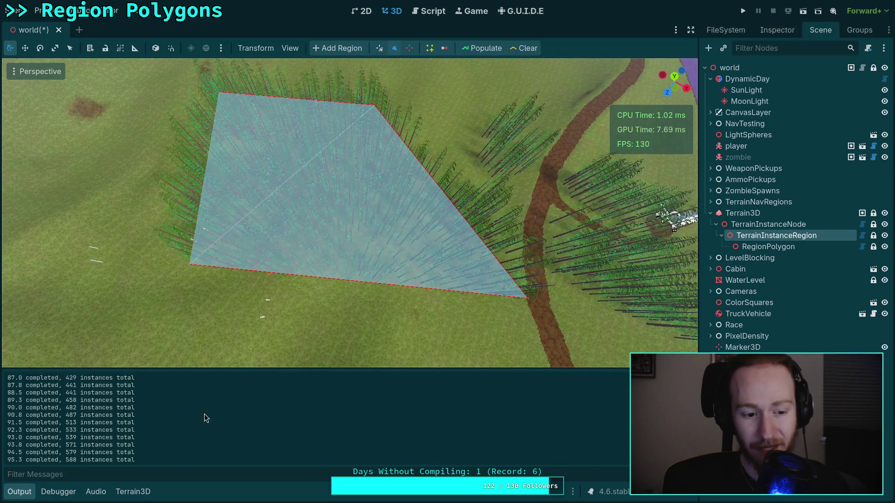
scroll(204, 414, "up", 15)
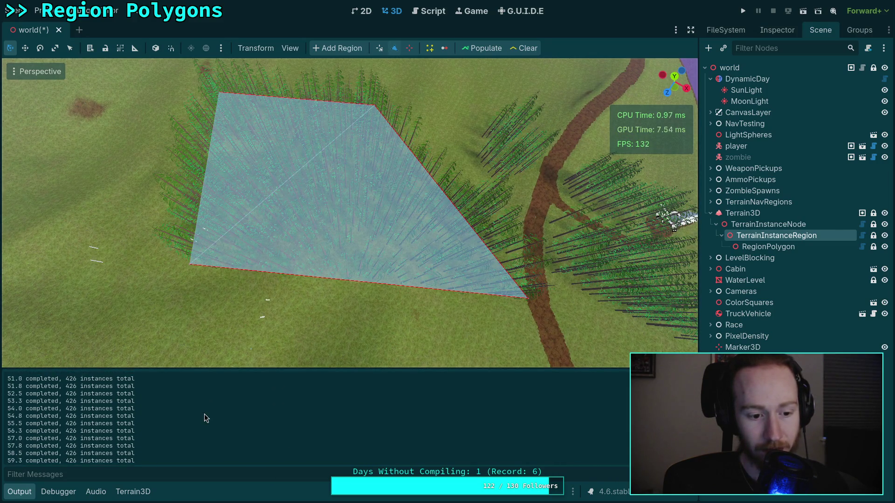
scroll(204, 413, "up", 8)
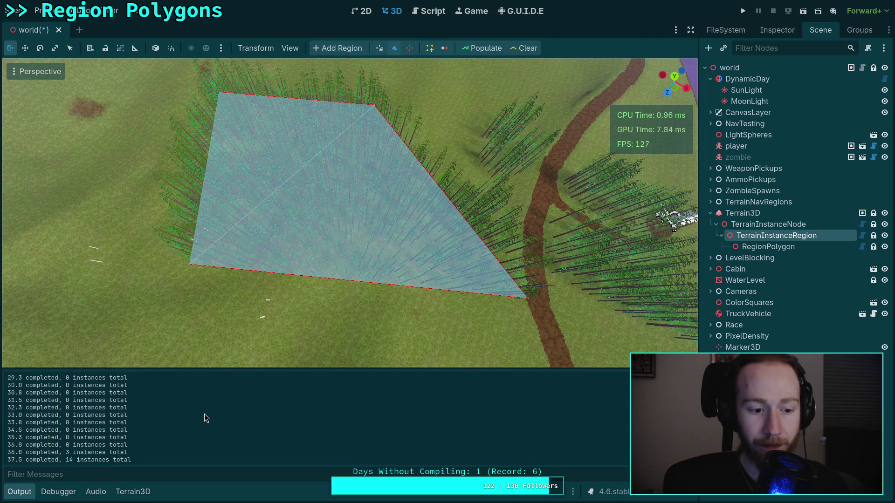
scroll(205, 411, "up", 10)
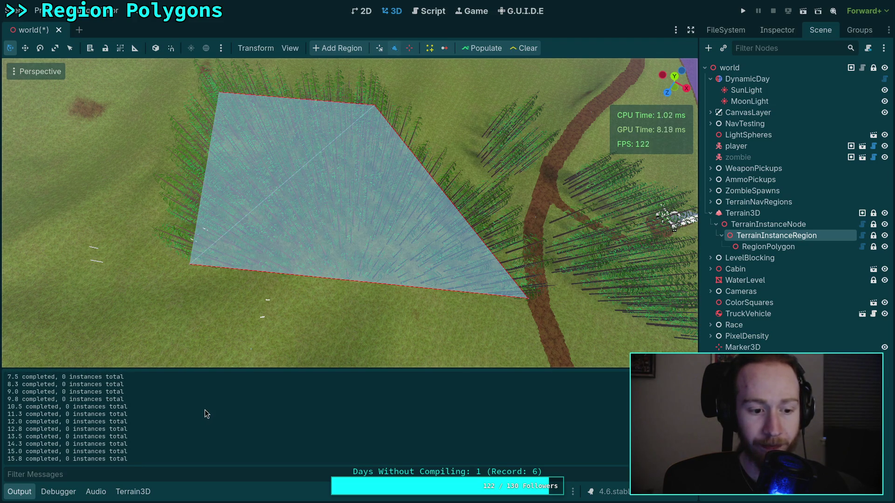
scroll(205, 410, "up", 3)
mouse_move(6, 415)
left_mouse_down()
mouse_move(125, 464)
mouse_move(138, 384)
left_mouse_up()
scroll(162, 433, "up", 1)
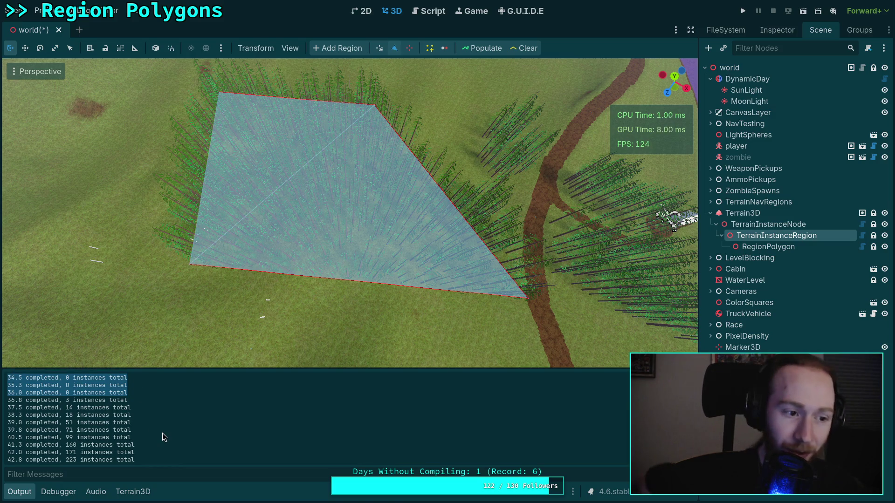
left_click(431, 10)
Read through the chunk loop, progress print and Output log, then return to the 3D view.
scroll(364, 284, "down", 1)
scroll(364, 284, "down", 3)
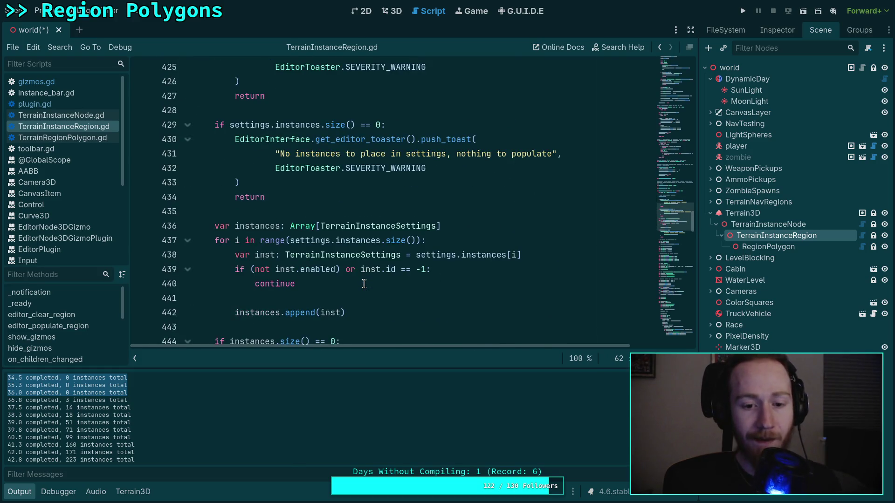
scroll(364, 283, "down", 10)
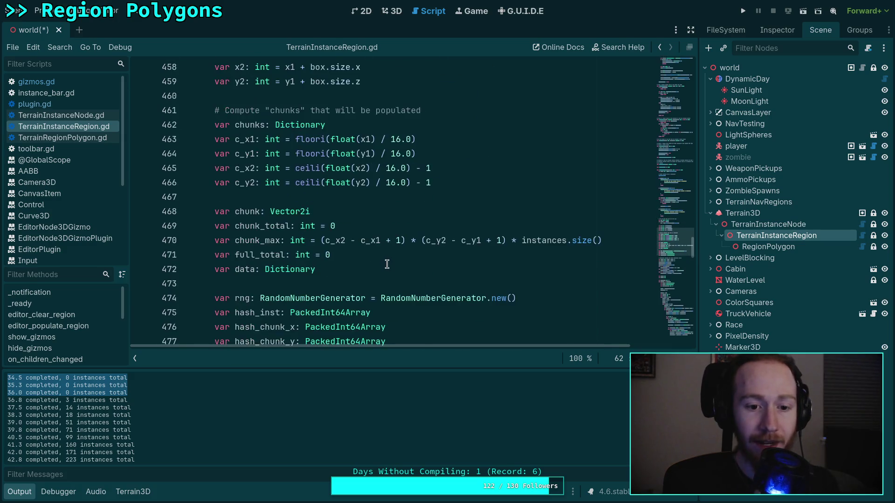
scroll(386, 264, "down", 5)
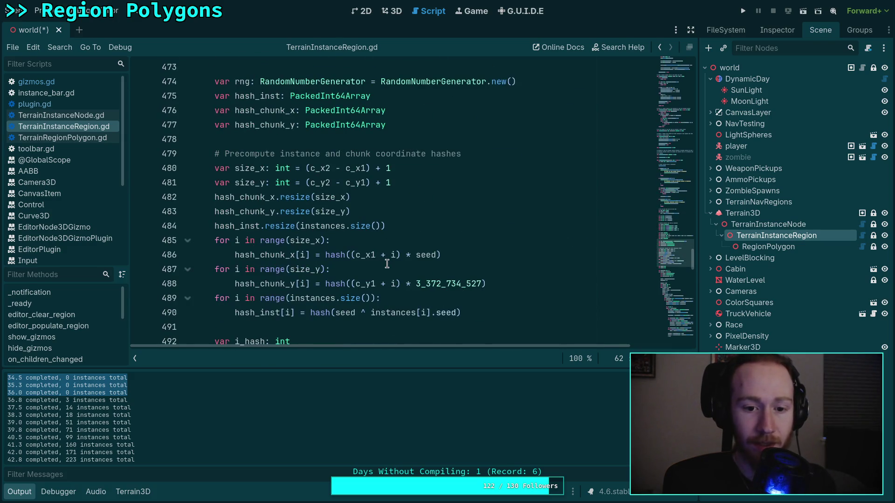
scroll(387, 264, "down", 4)
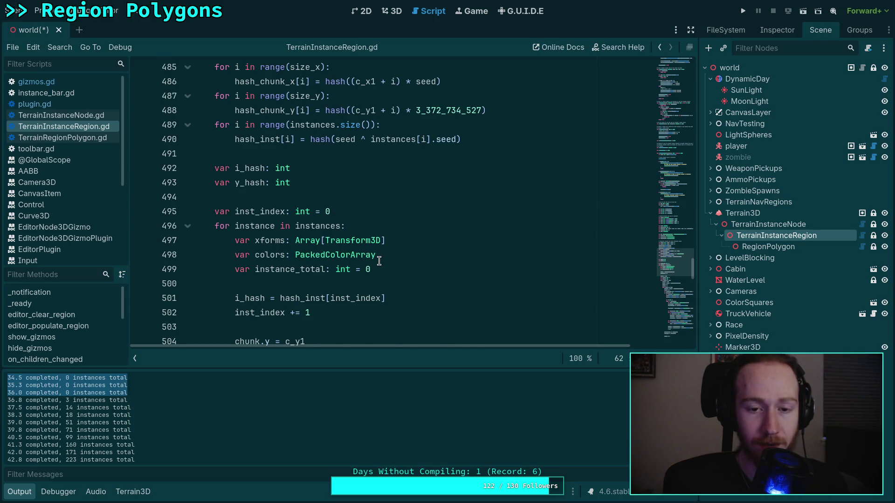
scroll(380, 261, "down", 14)
scroll(379, 261, "down", 6)
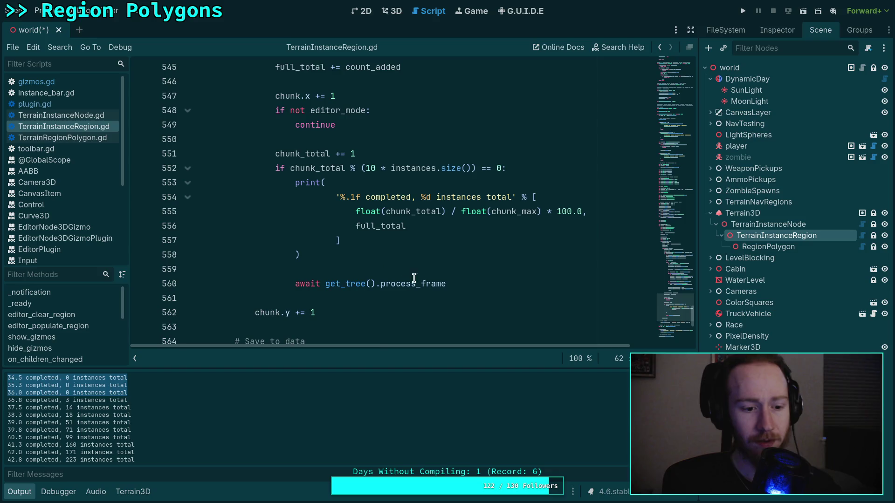
scroll(222, 445, "up", 10)
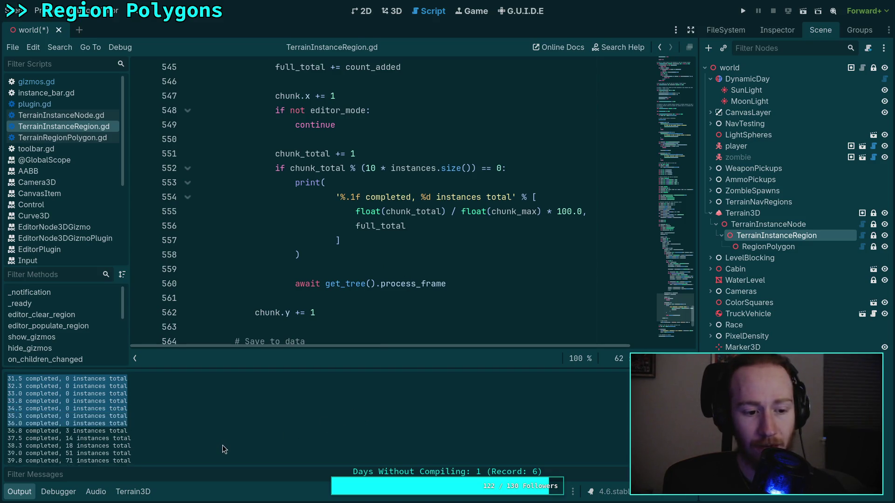
scroll(217, 444, "up", 5)
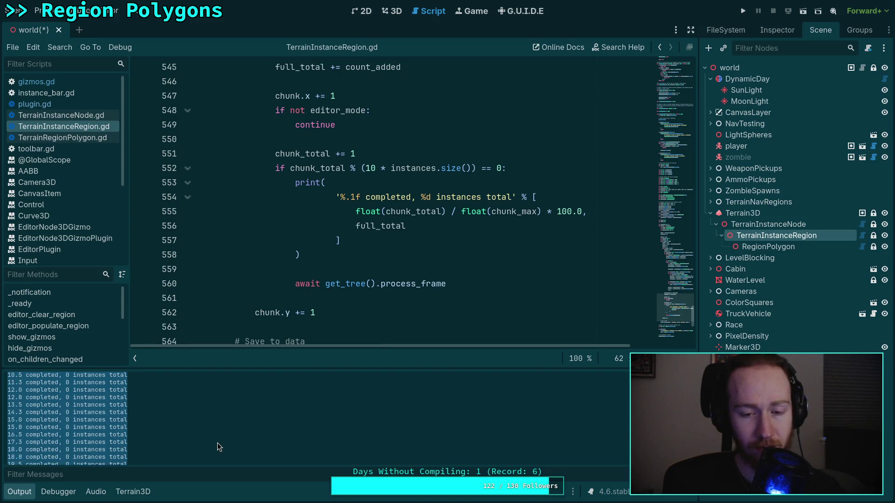
scroll(301, 287, "up", 3)
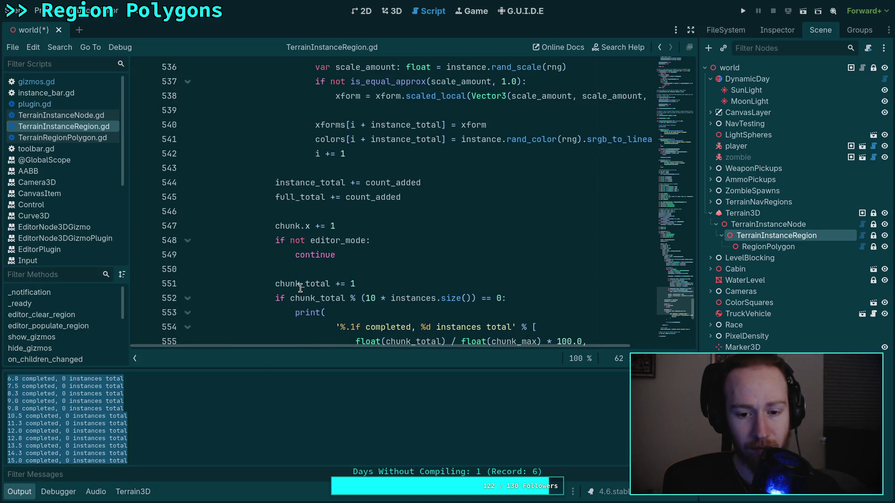
scroll(301, 287, "up", 10)
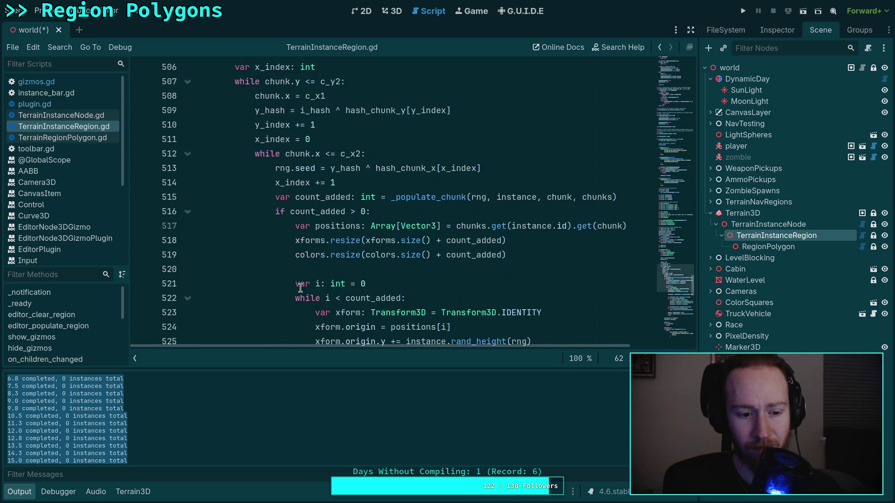
left_click(395, 12)
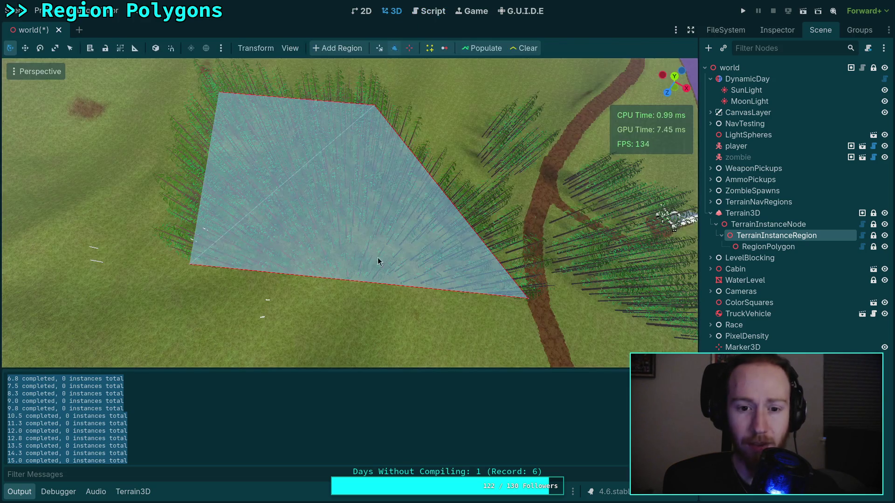
Inspect the trees around the region polygon from top-down and angled views, then reopen TerrainInstanceRegion.gd.
left_click(674, 75)
mouse_move(323, 194)
left_mouse_down()
mouse_move(345, 213)
mouse_move(297, 159)
mouse_move(326, 196)
left_mouse_up()
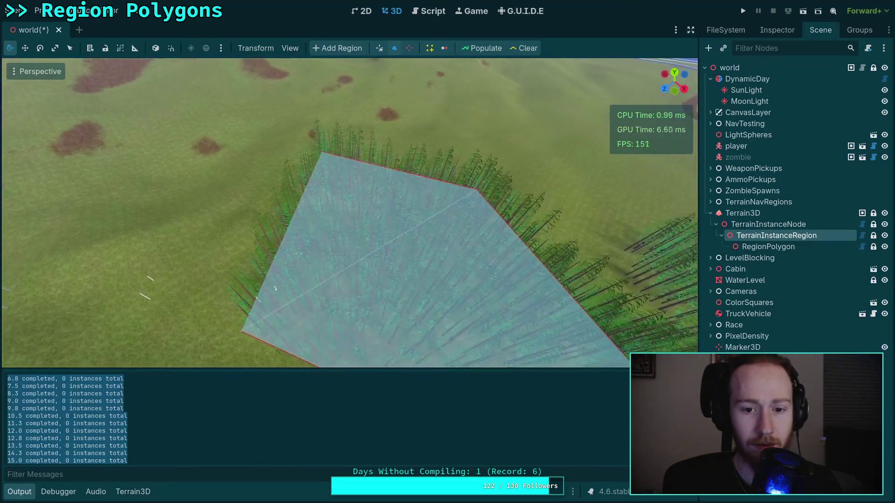
scroll(349, 212, "up", 8)
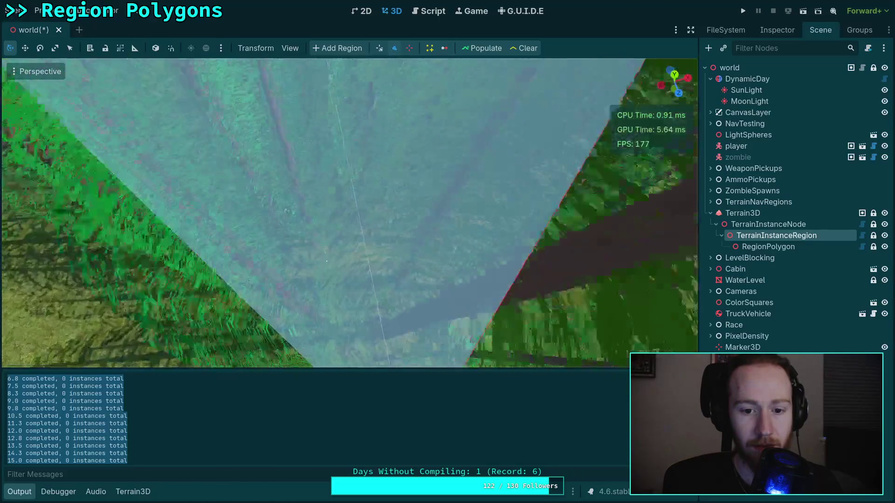
scroll(349, 212, "down", 8)
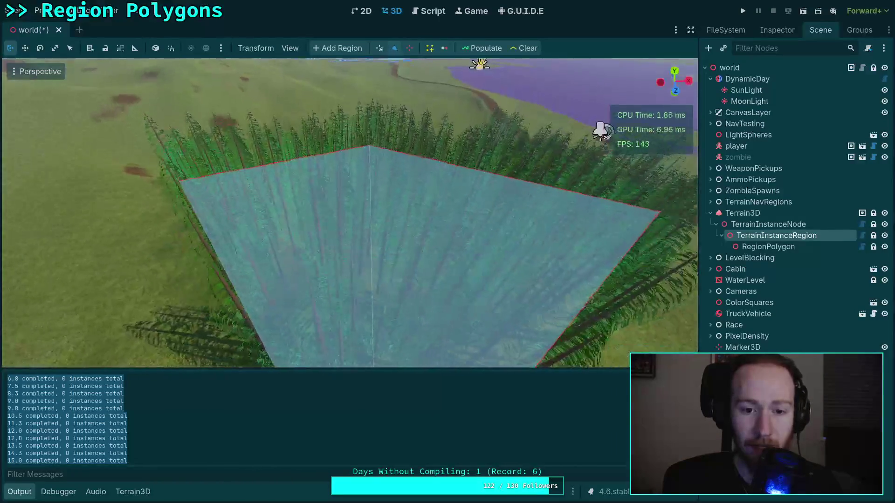
scroll(349, 212, "down", 5)
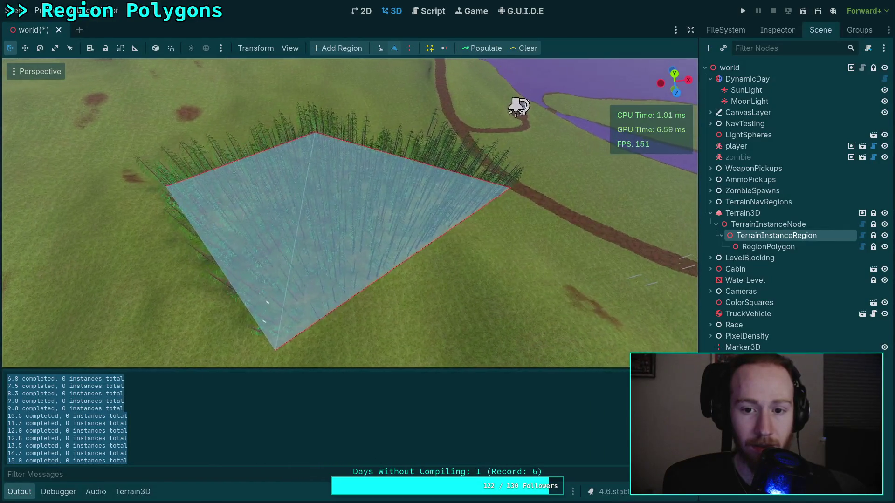
scroll(349, 212, "up", 4)
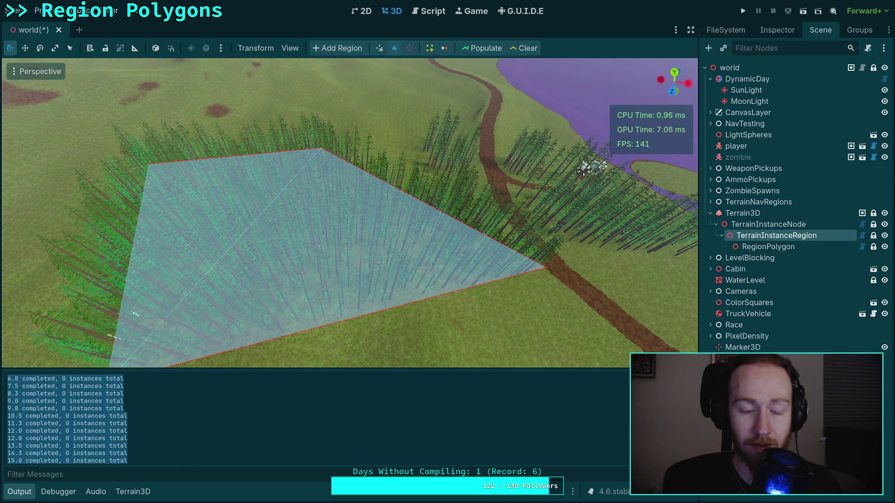
left_click(425, 11)
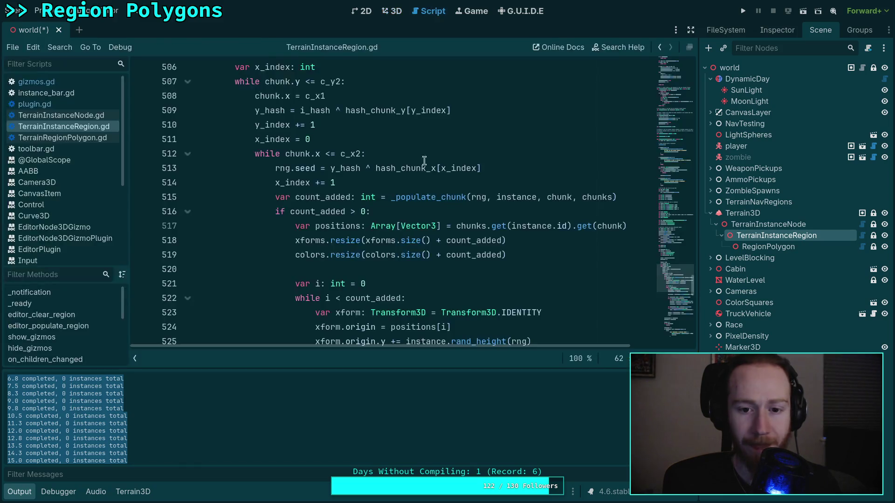
Change the line 552 progress interval from 10 to 20, then to 32, saving each time.
scroll(401, 234, "down", 13)
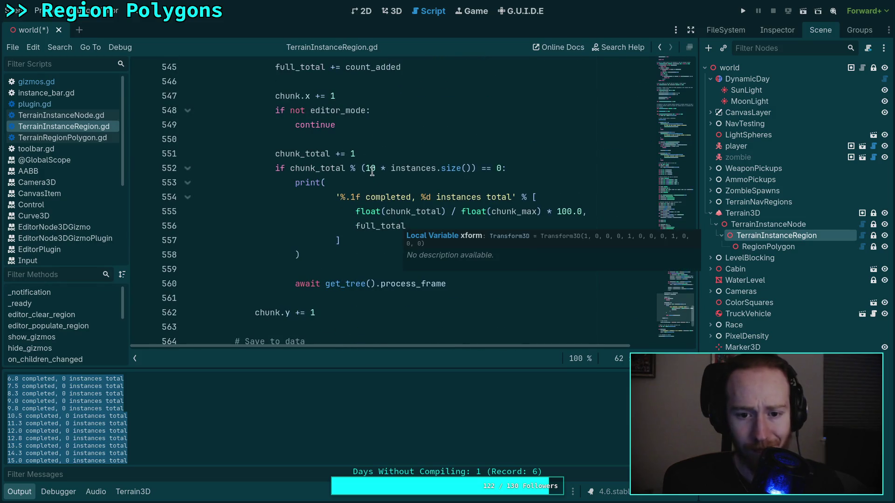
left_click(373, 169)
key("BackSpace")
type("2")
key("ctrl+s")
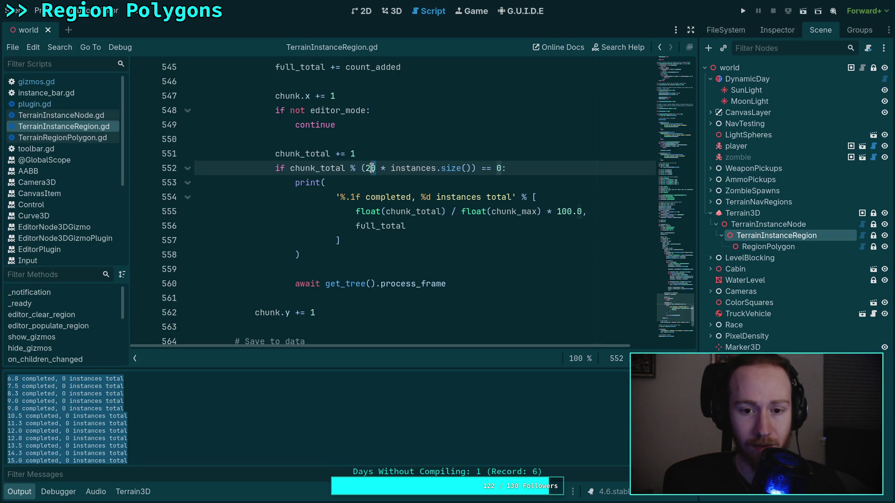
double_click(373, 168)
type("4")
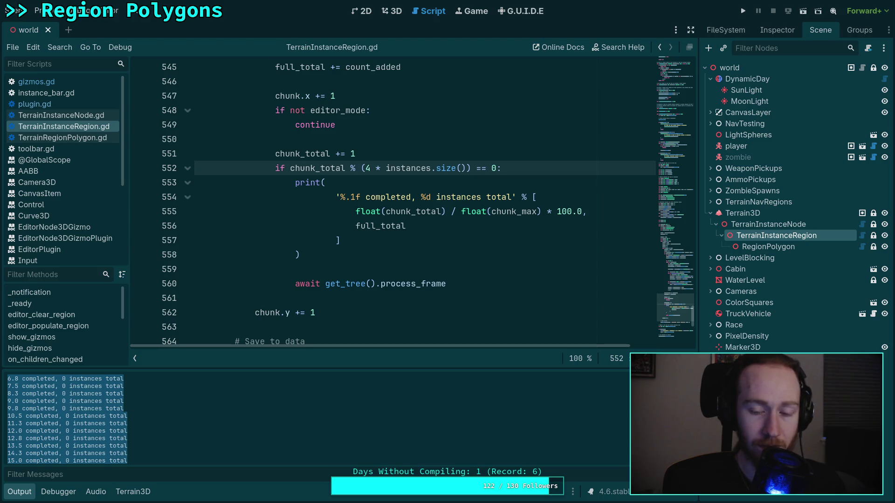
type("2")
key("ctrl+s")
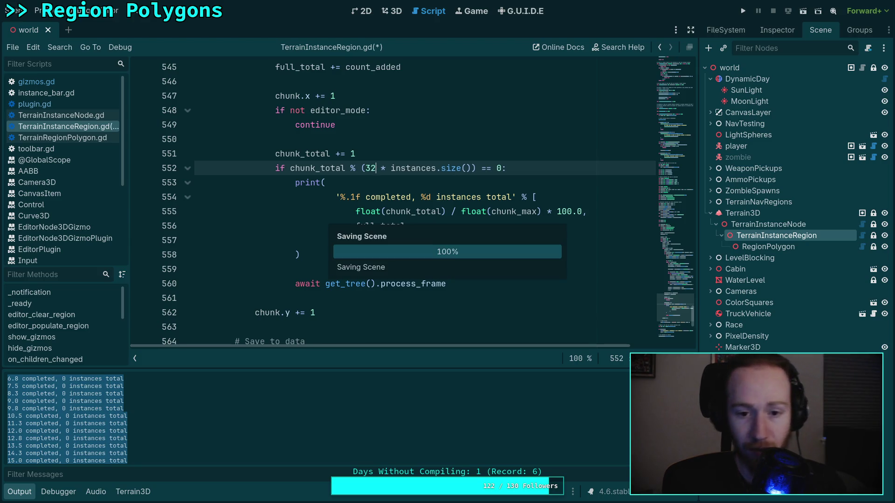
Clear and repopulate the region polygon in 3D to test the 32 interval.
left_click(395, 11)
left_click(517, 49)
left_click(482, 48)
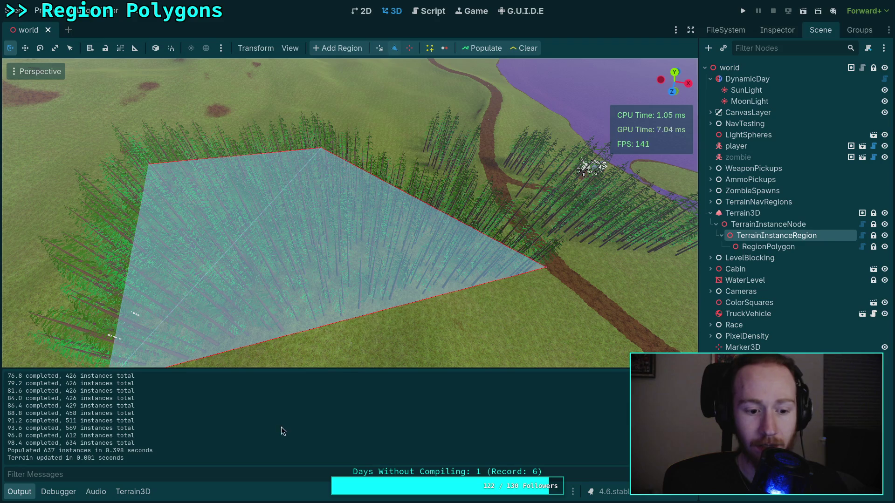
mouse_move(284, 336)
left_mouse_down()
mouse_move(322, 328)
mouse_move(245, 413)
left_mouse_up()
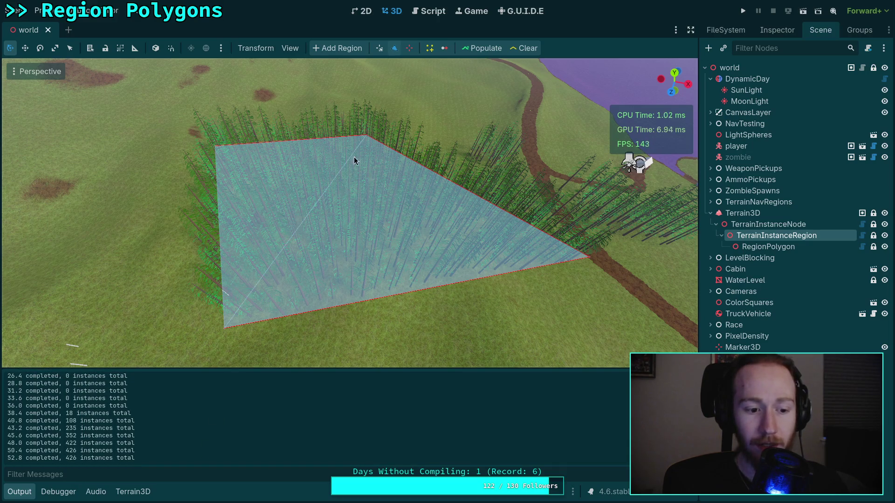
Change the line 552 interval to 64, save, and go back to the 3D view.
left_click(427, 14)
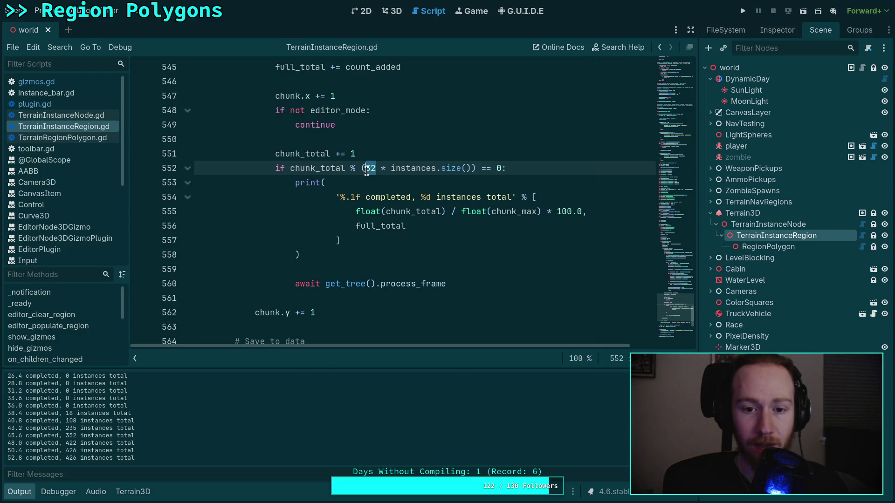
key("ctrl+shift+Left")
type("65")
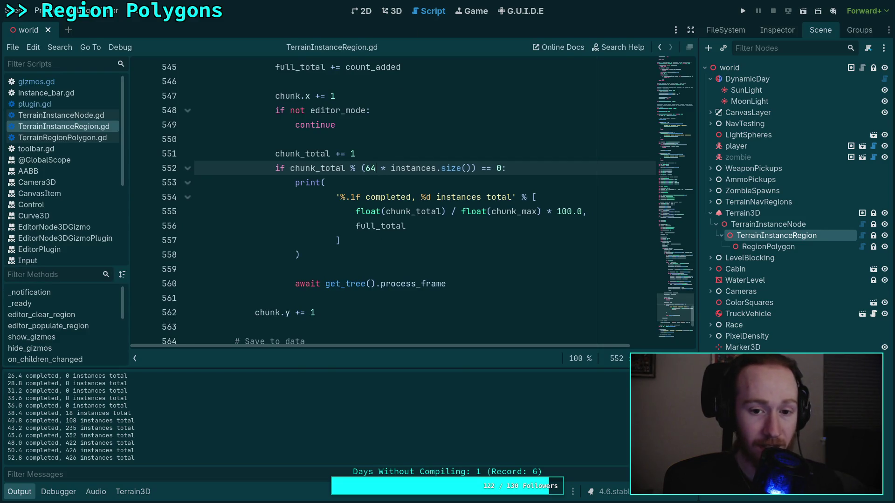
key("ctrl+s")
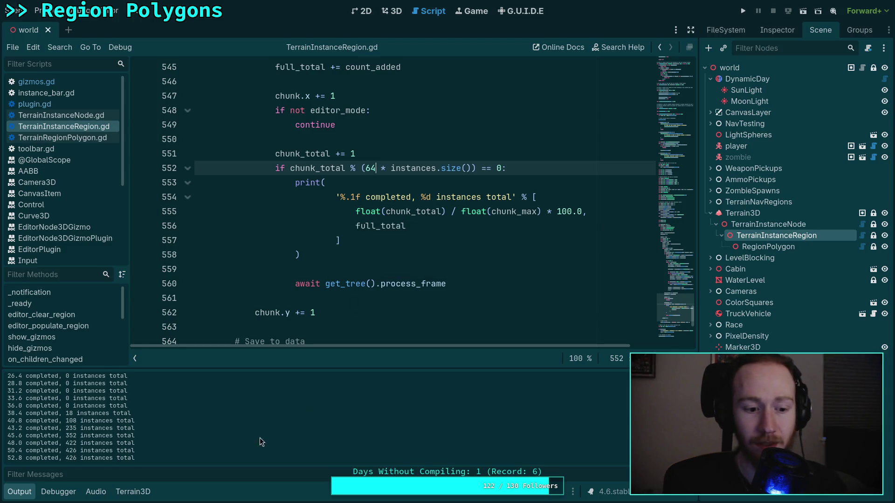
left_click(404, 16)
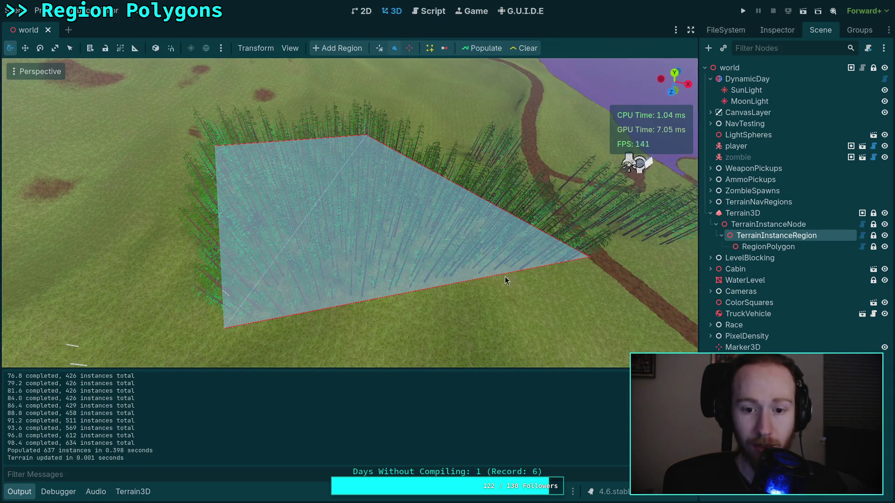
Clear and repopulate the region, then change the line 552 interval from 64 to 100 and save.
left_click(524, 48)
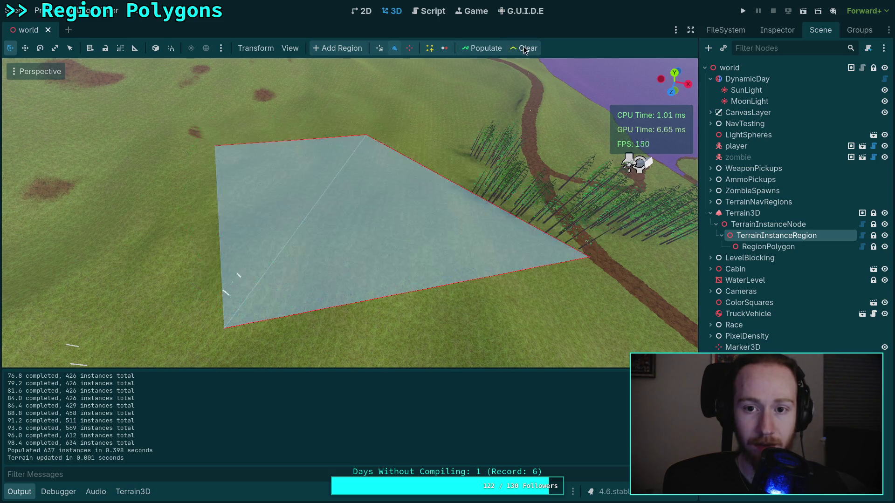
left_click(487, 51)
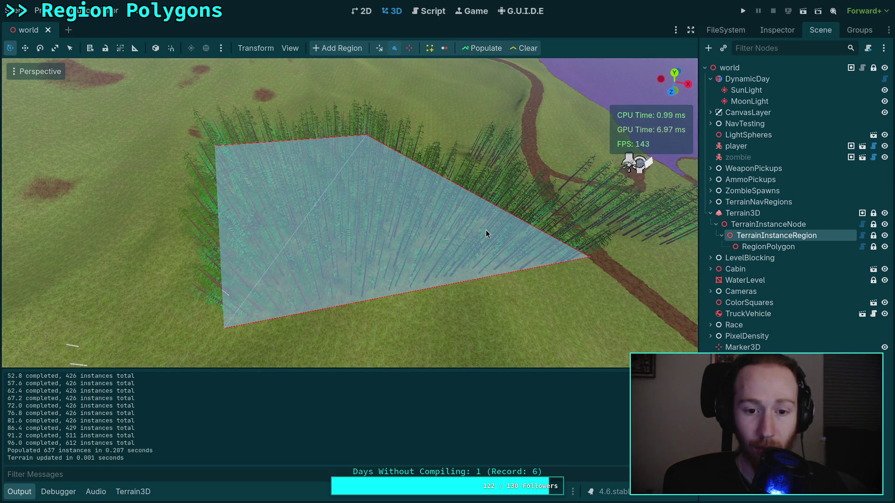
left_click(429, 12)
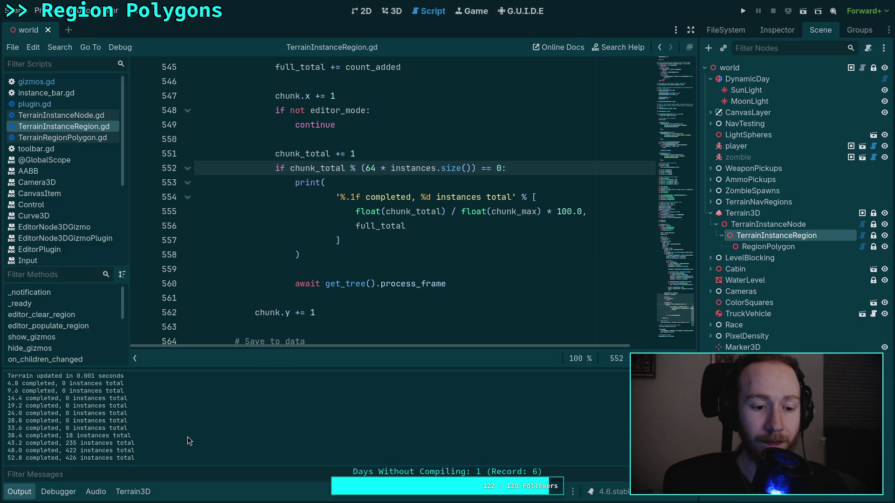
double_click(369, 168)
type("128")
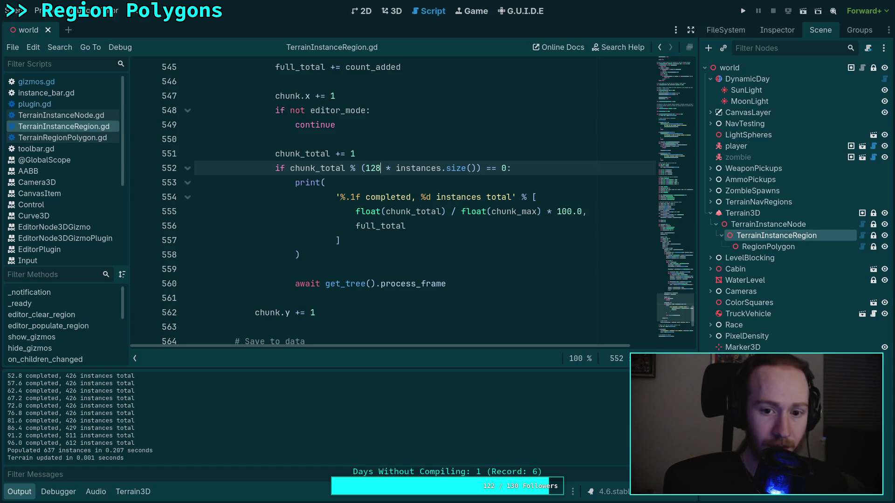
key("BackSpace")
key("BackSpace")
key("BackSpace")
type("100")
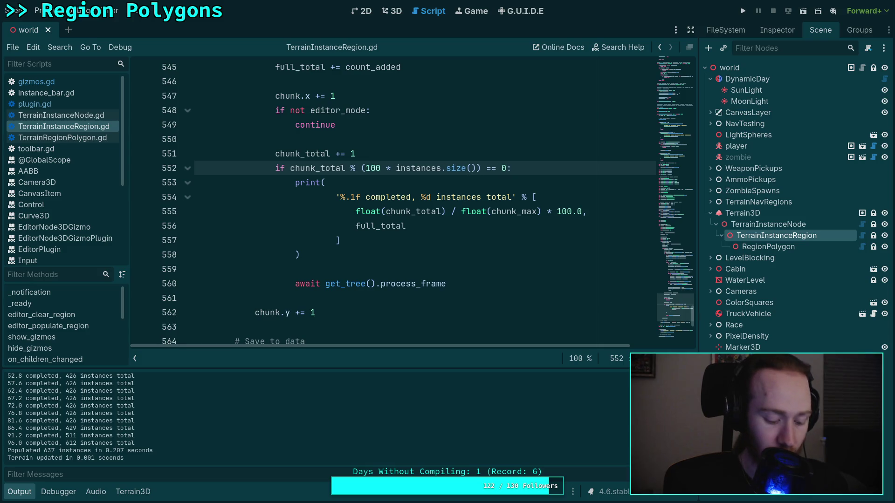
key("ctrl+s")
Clear and repopulate the region with the 100 interval, inspect the trees, and recheck the script.
left_click(394, 14)
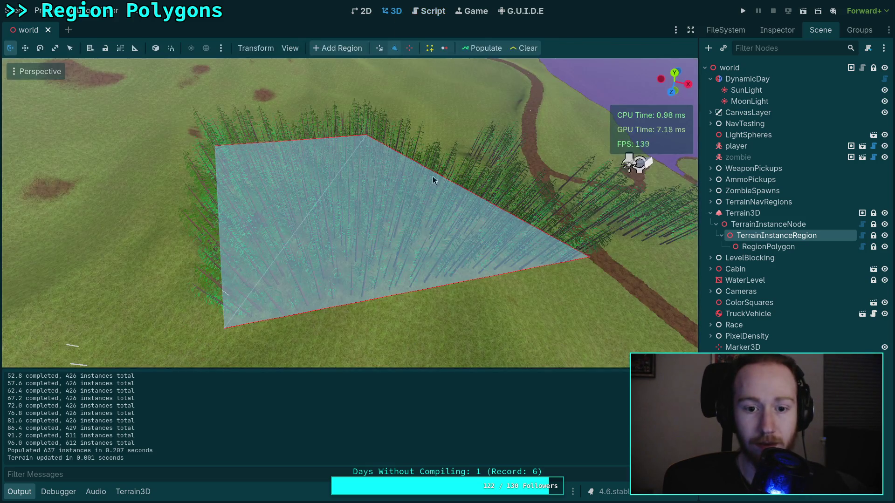
left_click(514, 48)
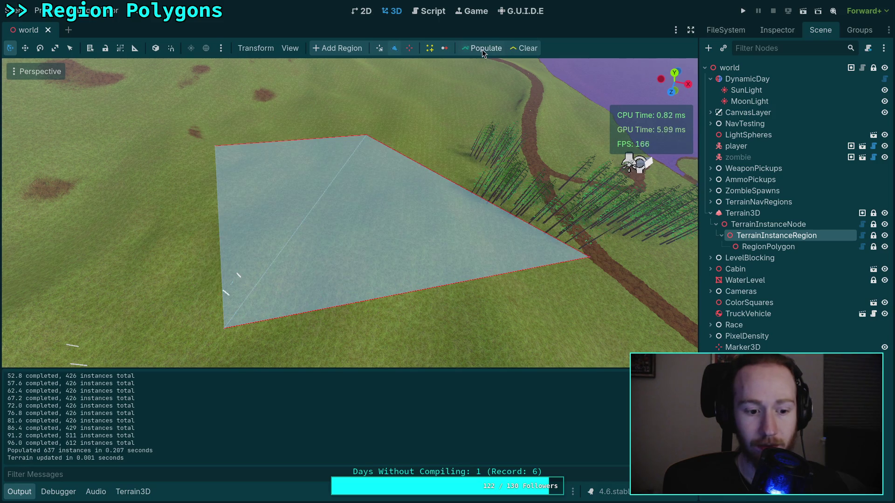
left_click(482, 49)
left_click_drag(423, 217, 399, 263)
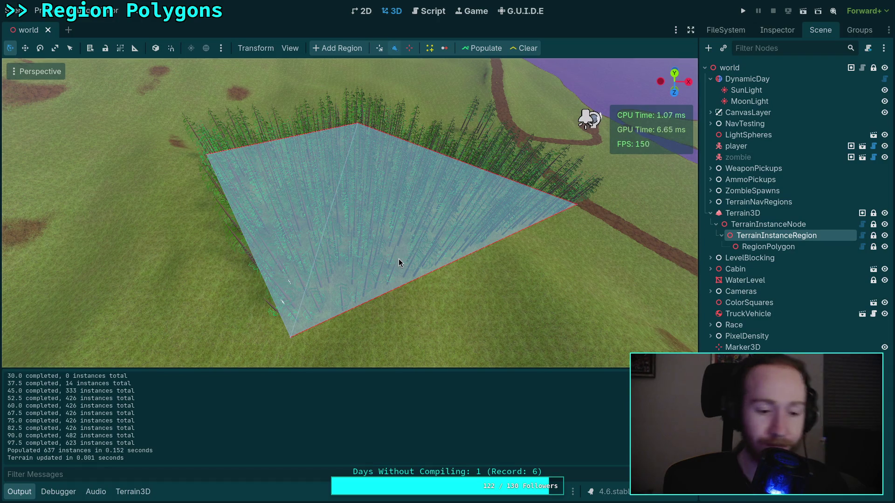
left_click(433, 13)
double_click(372, 168)
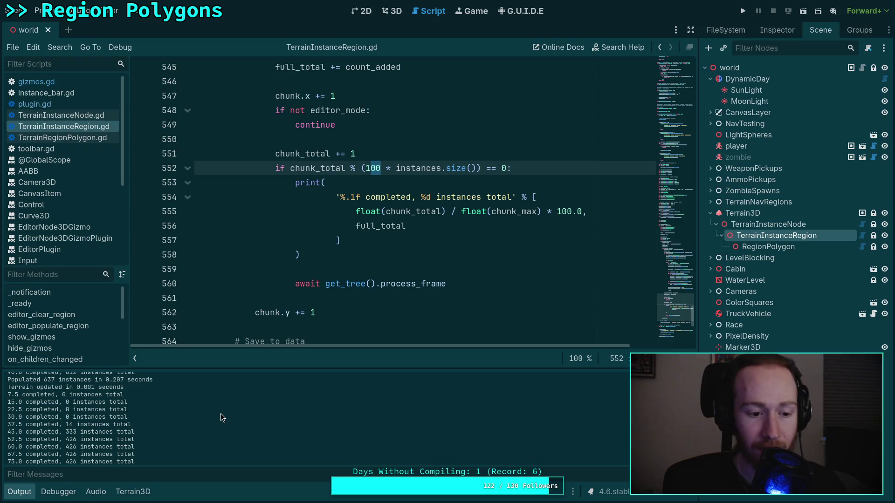
scroll(220, 413, "up", 1)
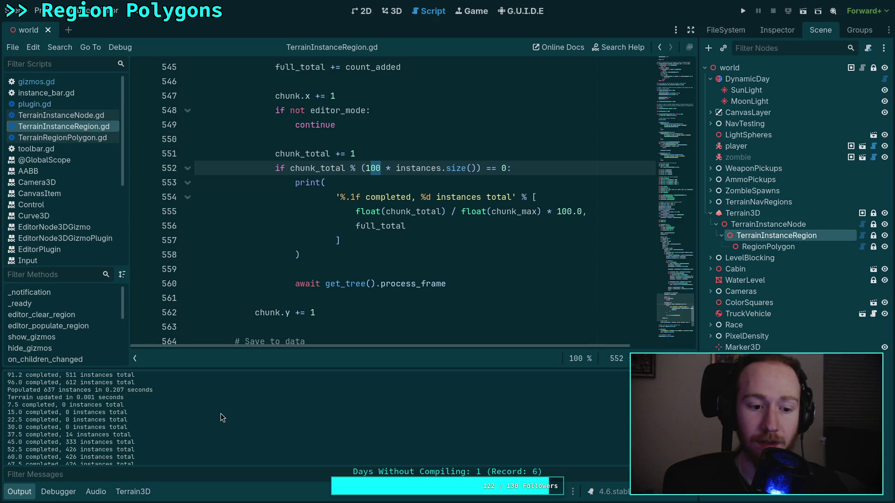
scroll(321, 246, "down", 4)
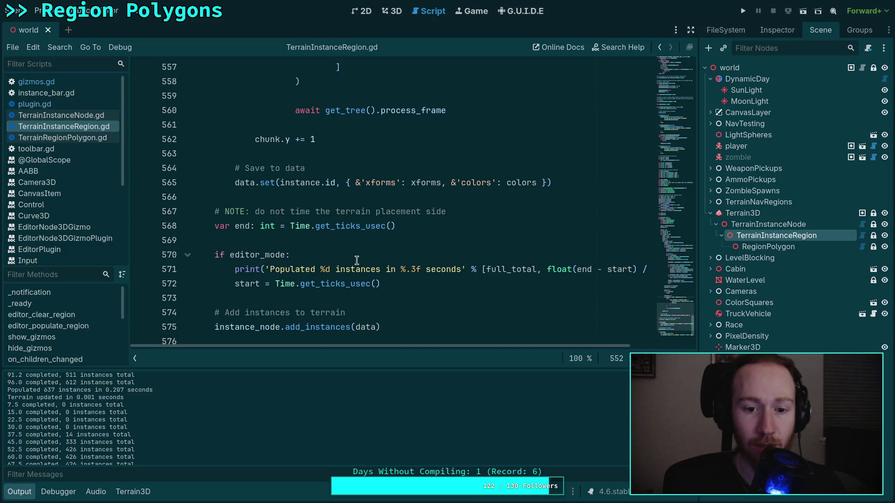
Insert ' across %d chunks' after 'instances' in the line 571 summary print.
scroll(381, 256, "down", 2)
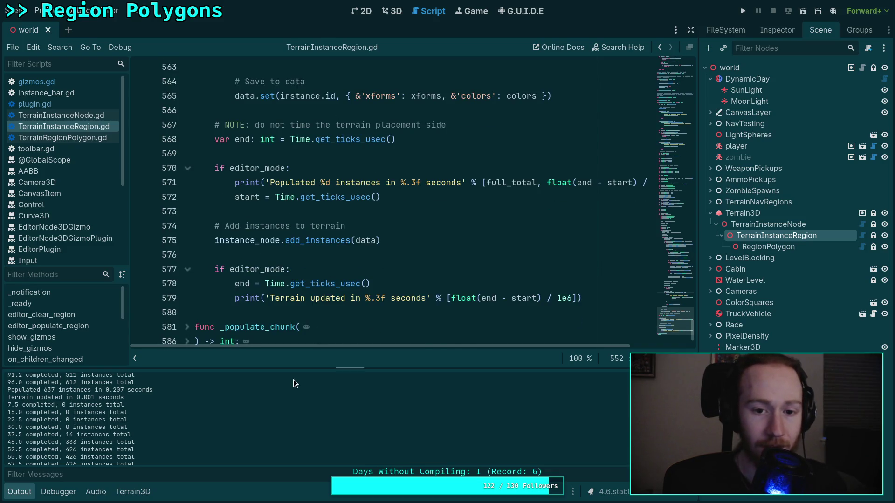
left_click(382, 179)
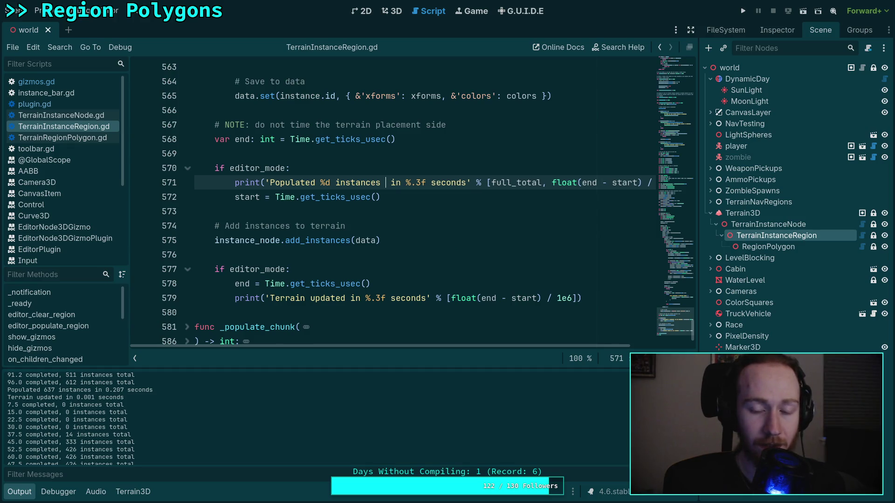
type("across %")
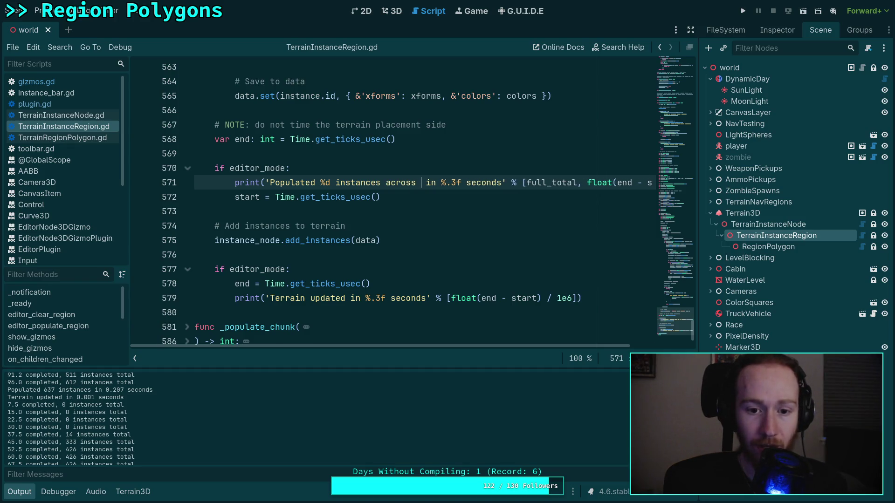
type("di")
key("BackSpace")
type("chunks")
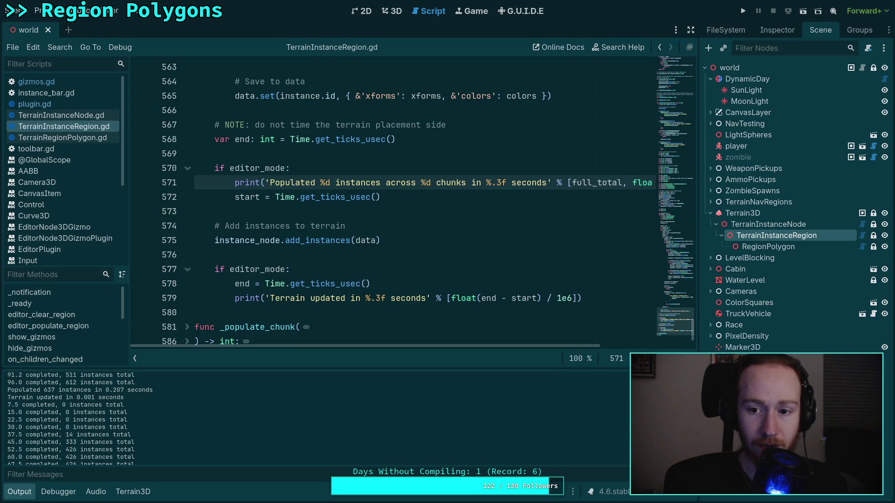
Trace where chunk_total and chunk are used elsewhere in the script.
left_click_drag(532, 345, 611, 347)
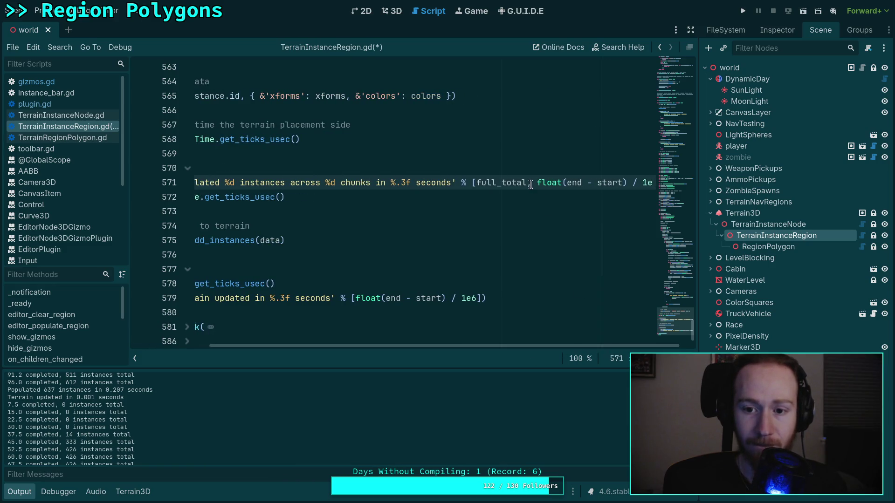
scroll(360, 259, "up", 1)
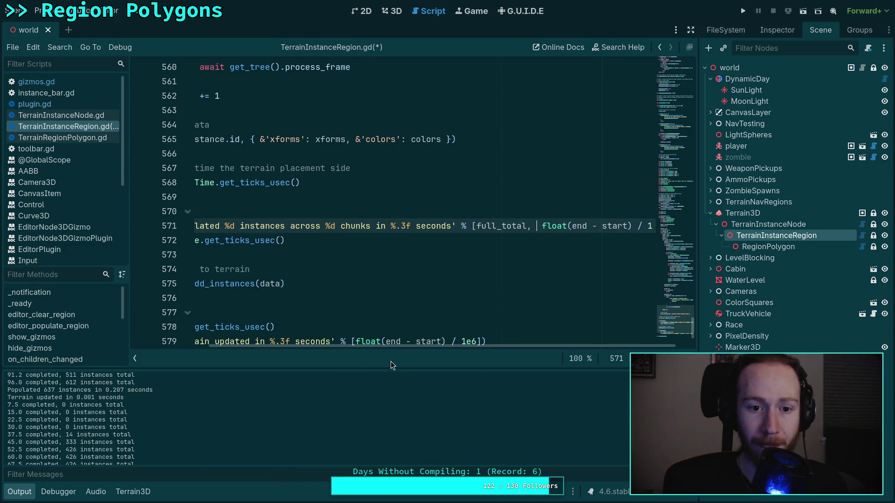
left_click_drag(376, 346, 326, 346)
scroll(293, 170, "up", 5)
double_click(293, 170)
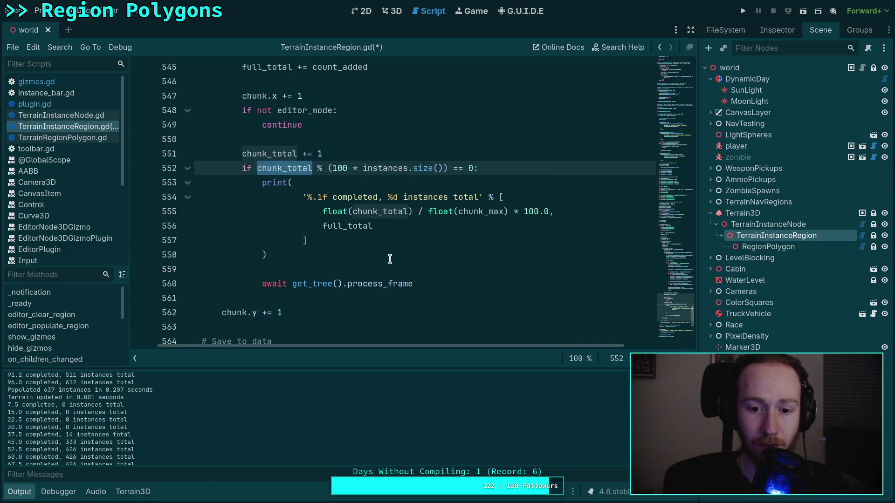
scroll(378, 260, "down", 3)
scroll(376, 259, "left", 1)
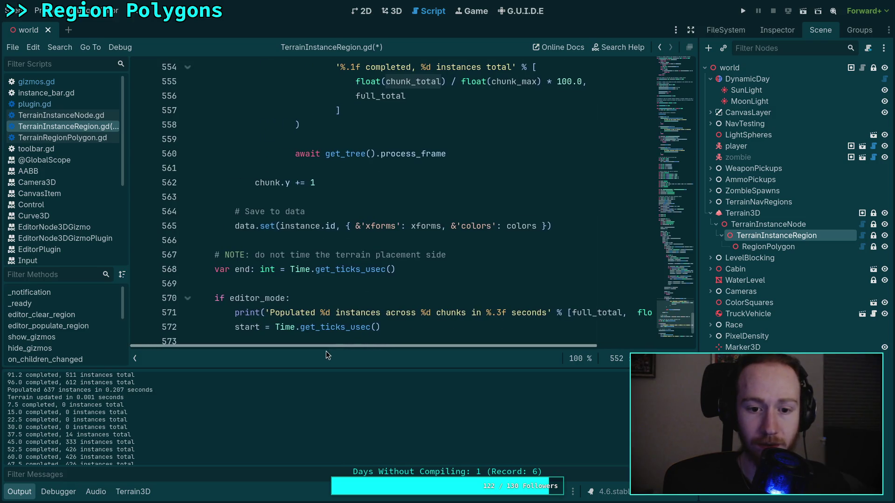
scroll(377, 259, "up", 8)
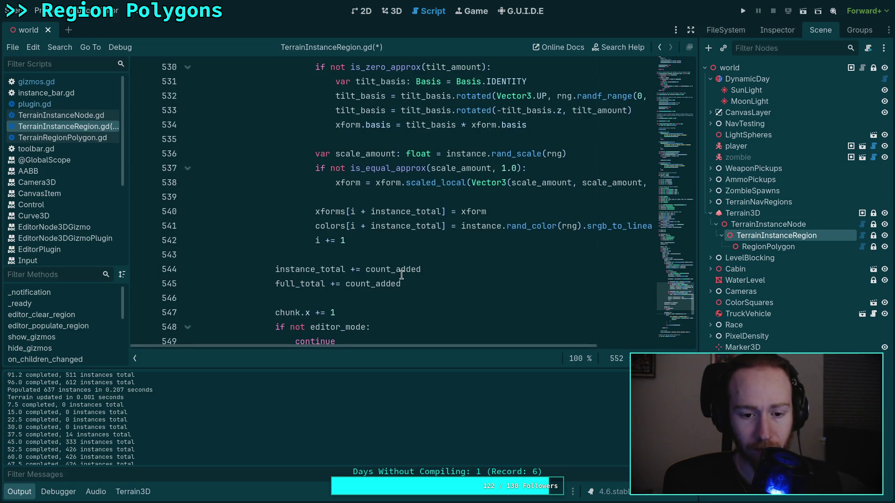
scroll(399, 269, "up", 17)
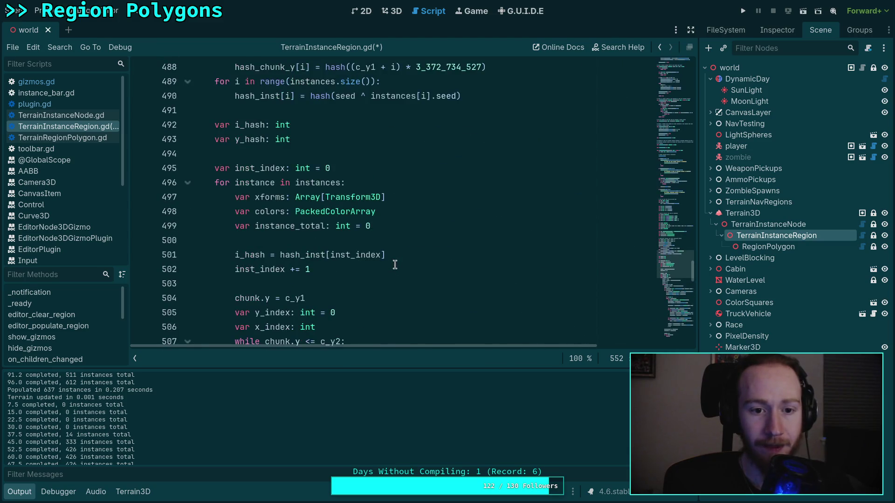
scroll(395, 265, "up", 3)
scroll(395, 264, "up", 2)
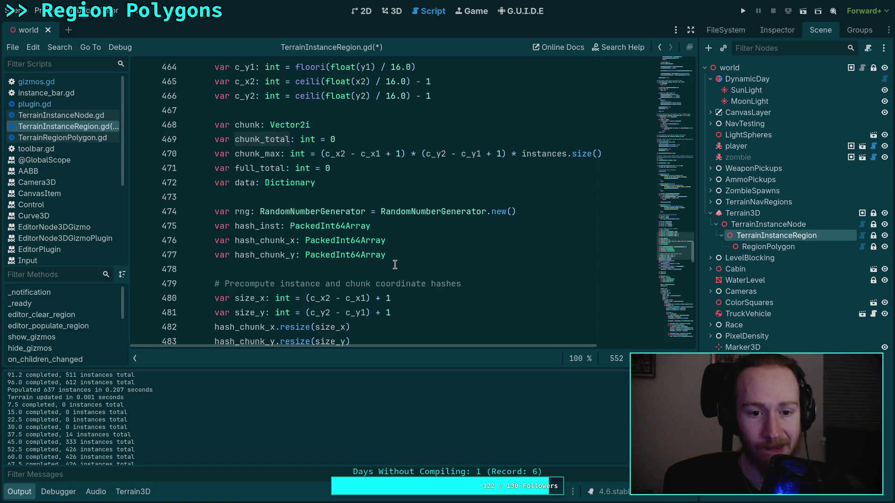
scroll(394, 264, "down", 20)
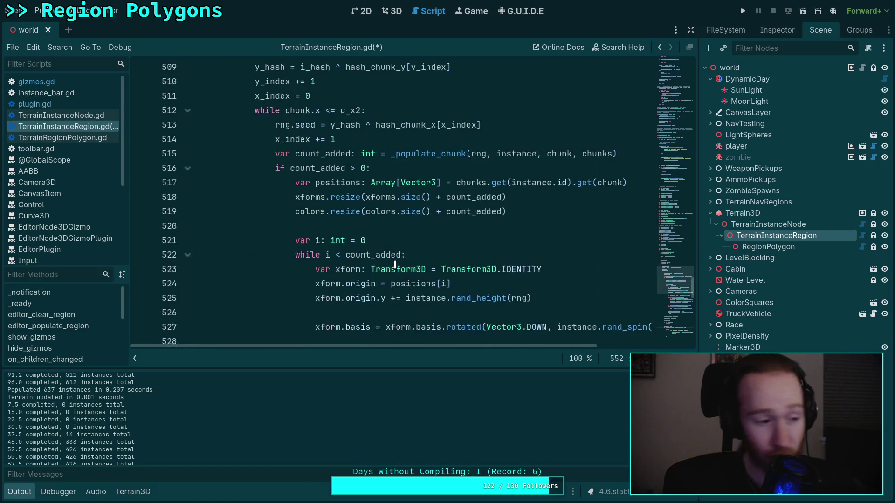
scroll(395, 265, "down", 4)
scroll(395, 265, "up", 14)
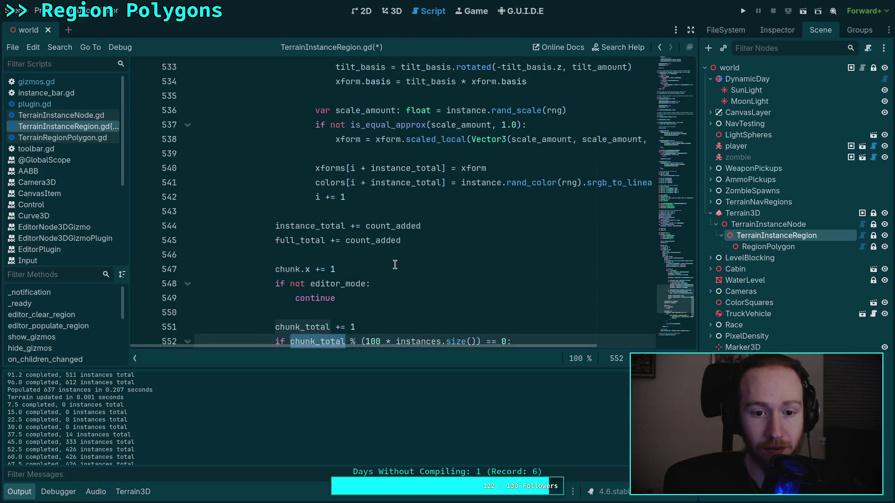
scroll(394, 264, "up", 3)
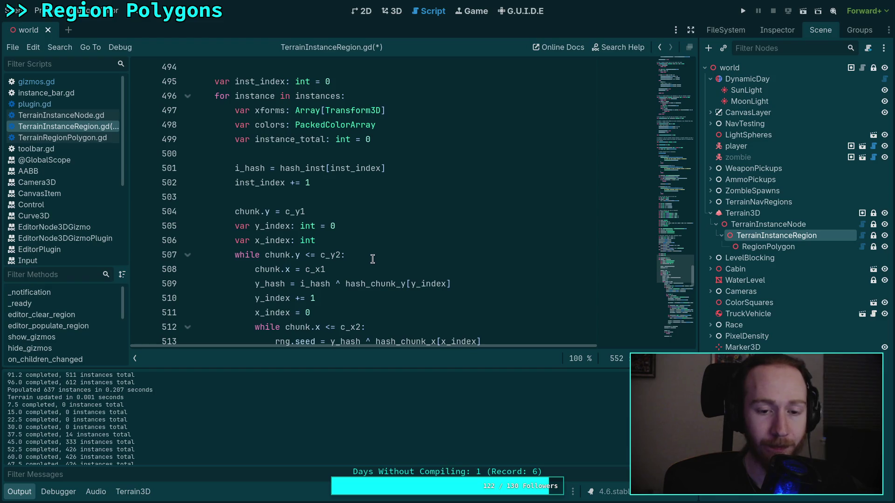
double_click(247, 212)
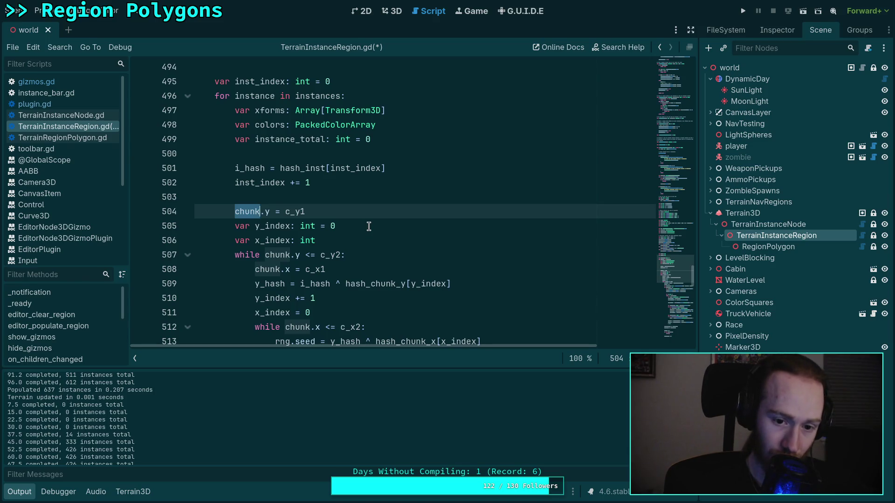
Look up size_x to confirm the chunk grid dimensions.
scroll(368, 226, "up", 5)
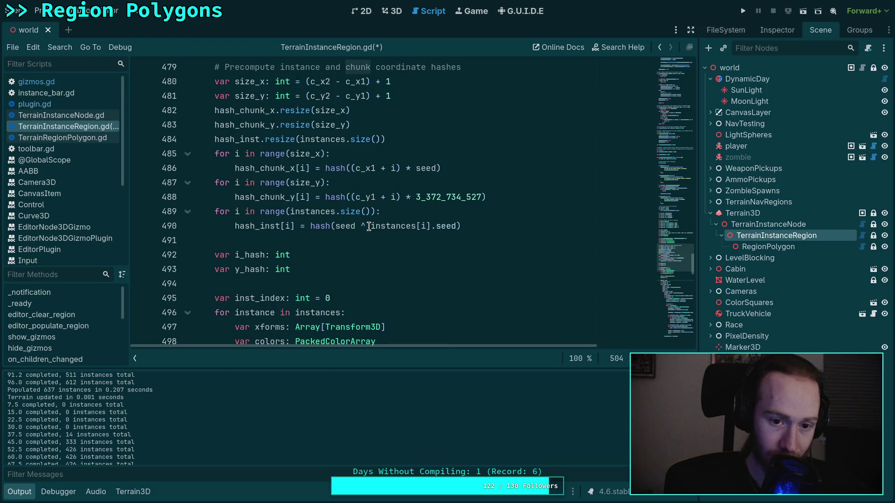
scroll(368, 227, "up", 2)
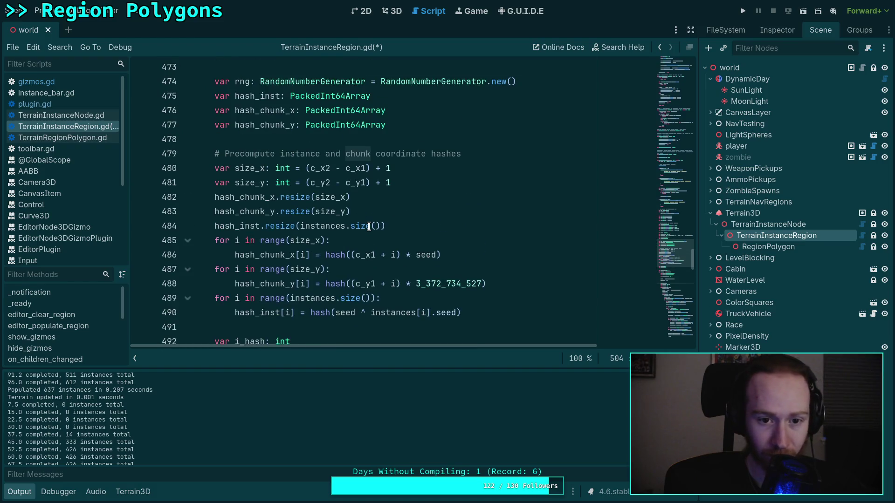
double_click(250, 168)
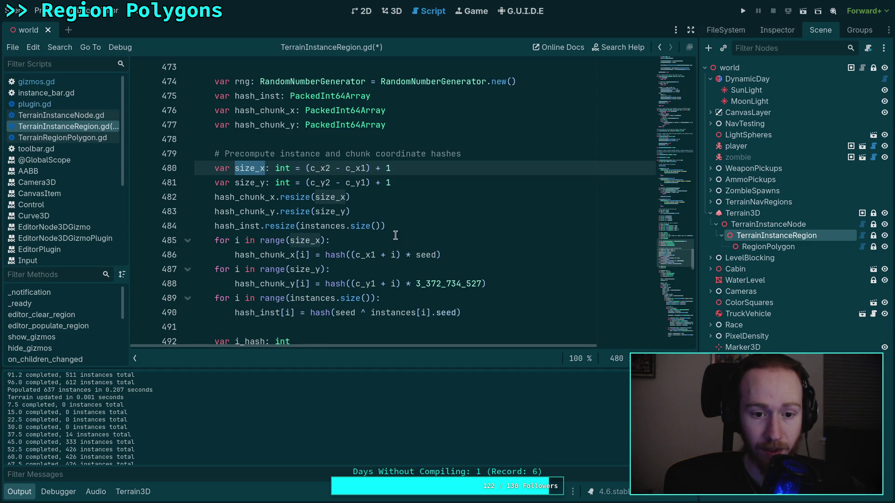
scroll(395, 235, "down", 4)
scroll(399, 242, "down", 20)
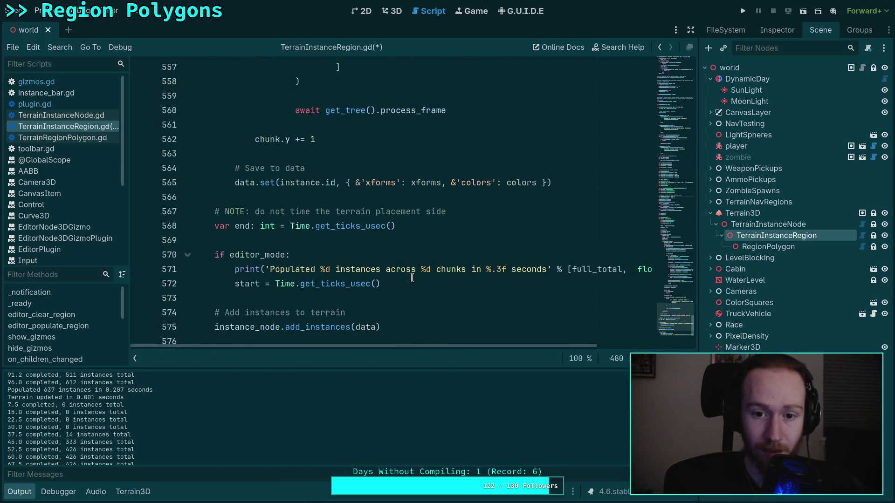
scroll(412, 278, "down", 1)
Add 'size_x * size_y,' after full_total in the summary print arguments and save.
left_click_drag(484, 347, 578, 346)
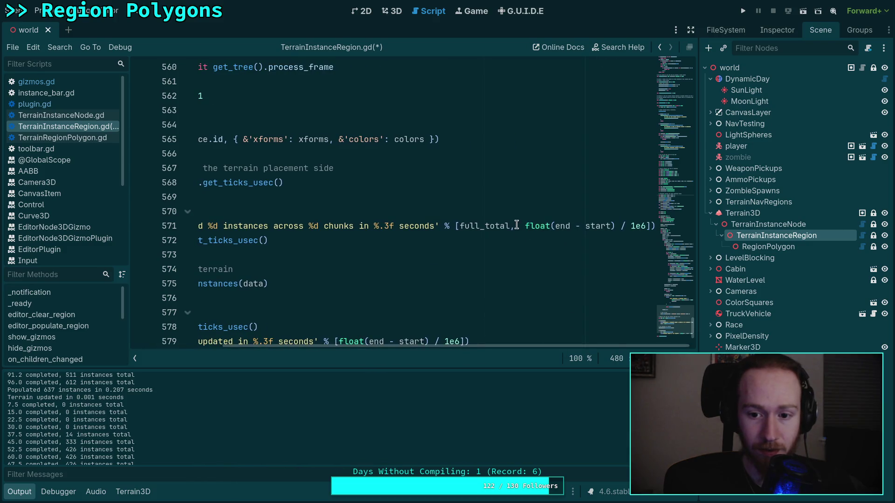
left_click(516, 225)
type("size_x * size_y,")
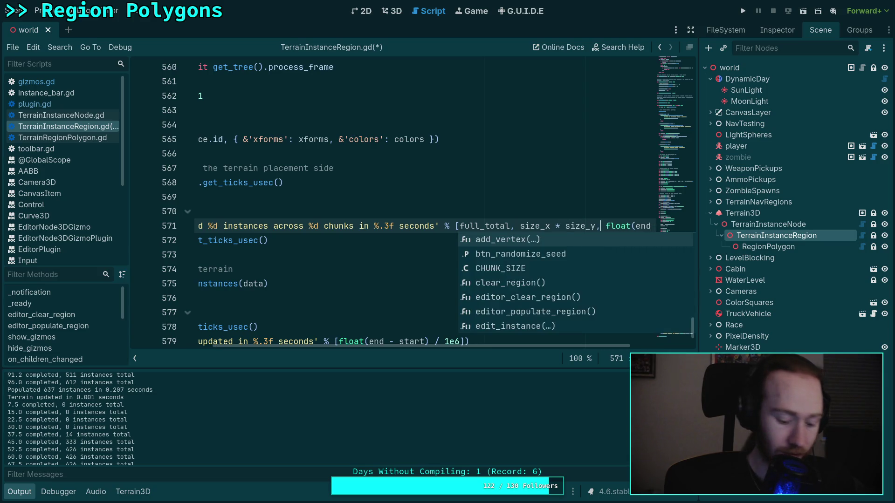
key("ctrl+s")
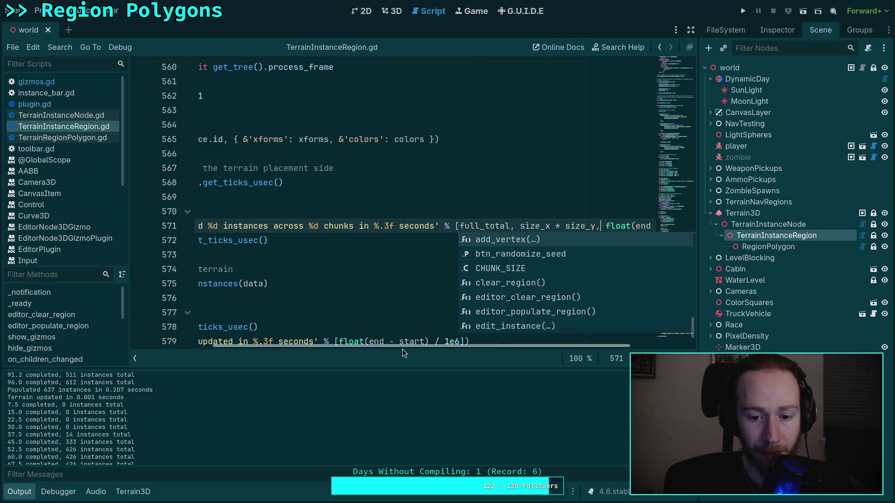
left_click_drag(401, 347, 320, 347)
left_click(396, 11)
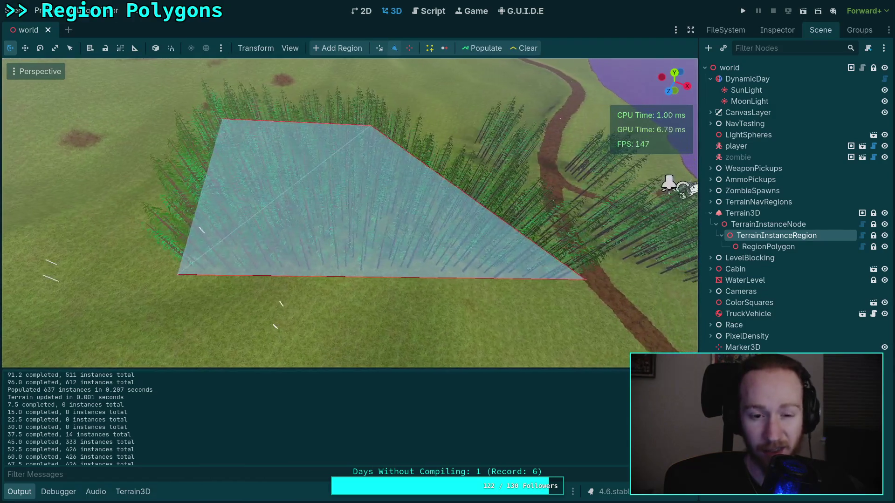
Clear and repopulate the region with trees, then return to the script.
left_click(523, 48)
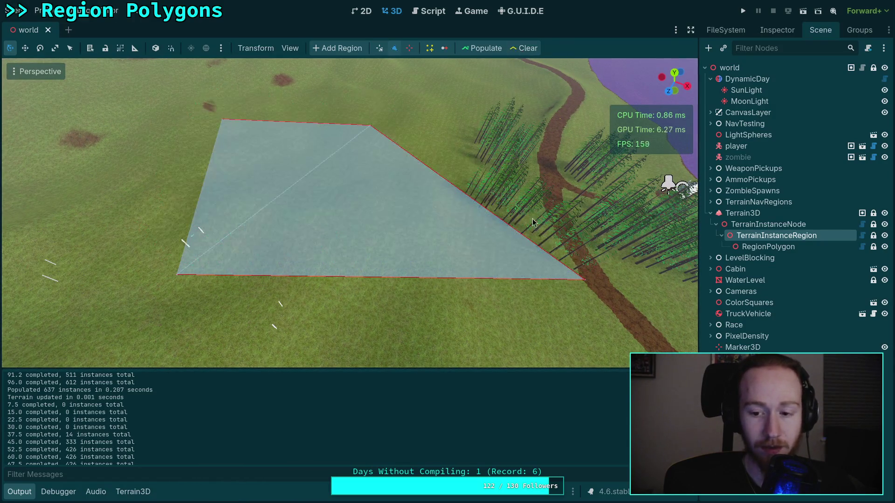
left_click(486, 49)
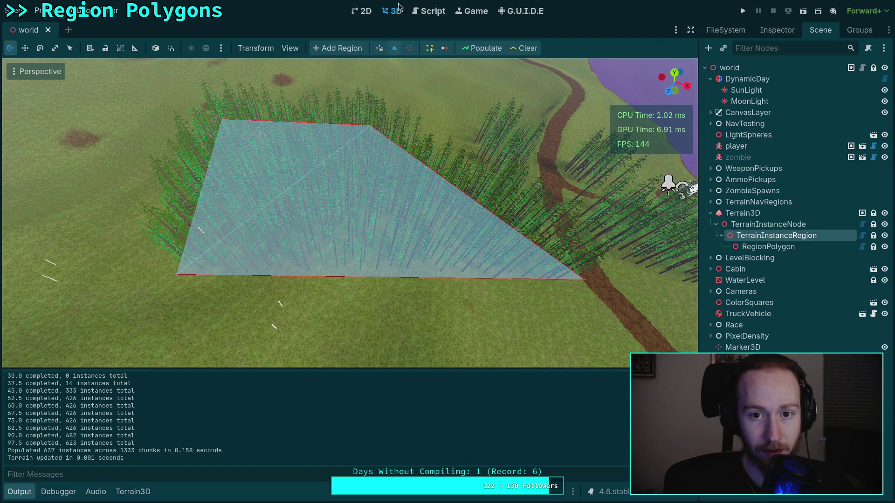
left_click(433, 11)
scroll(392, 257, "up", 7)
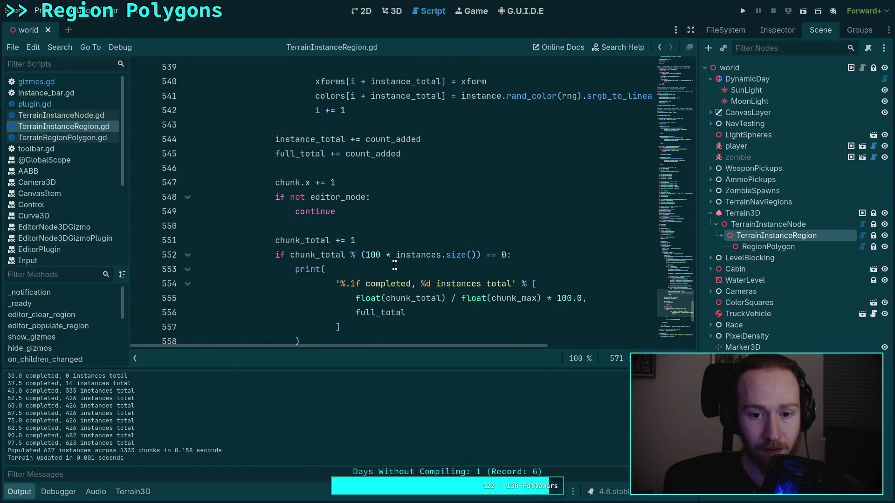
scroll(377, 266, "down", 1)
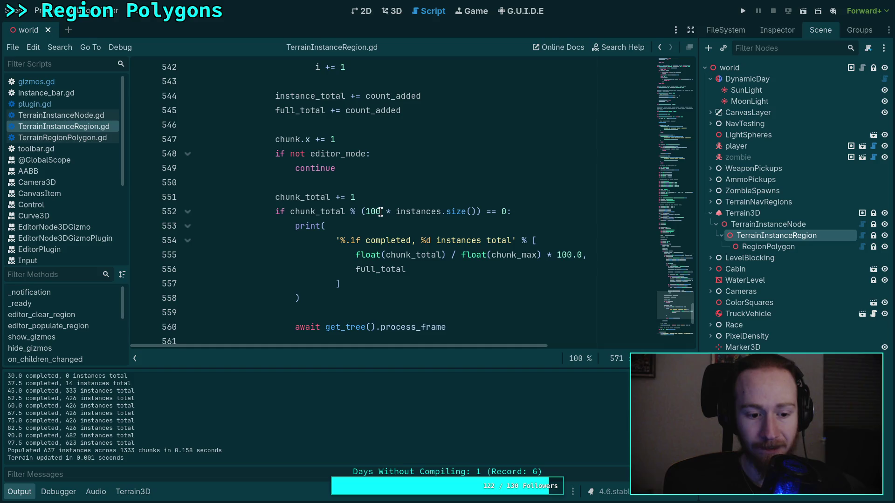
Change the line 552 interval from 100 to 512, save, and repopulate the region.
left_click(374, 213)
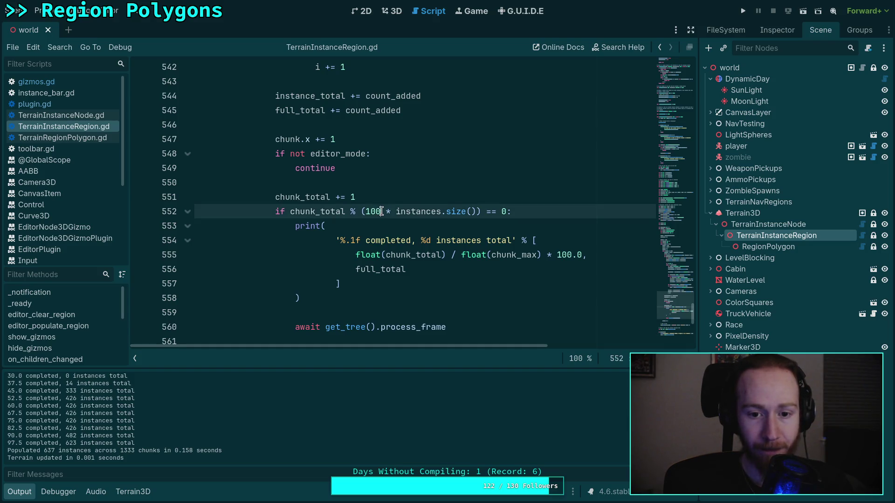
left_click_drag(365, 212, 382, 213)
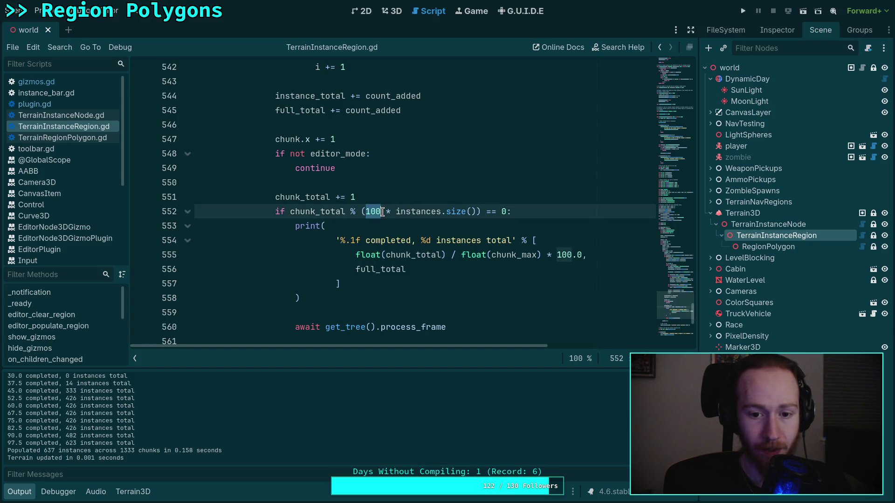
type("512")
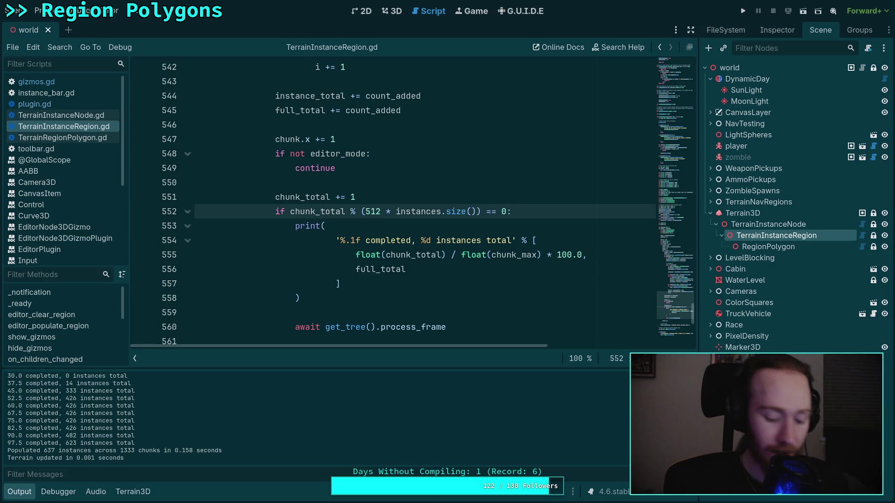
key("ctrl+s")
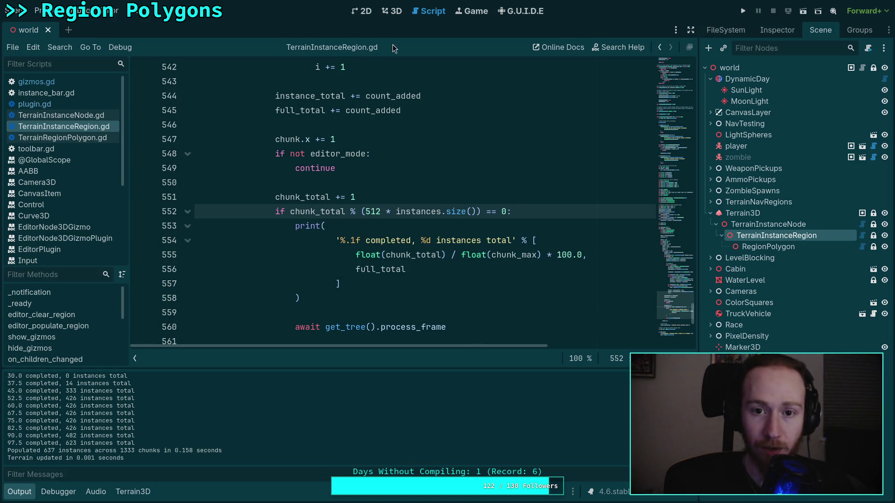
left_click(392, 11)
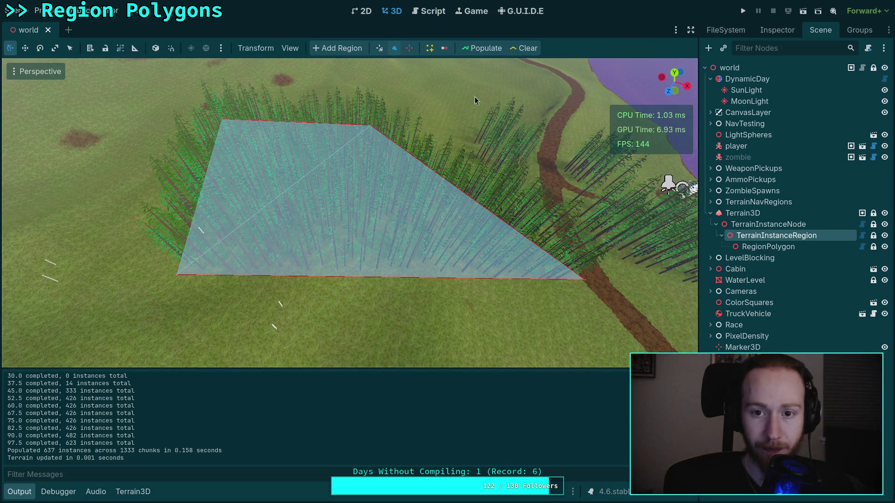
left_click(486, 49)
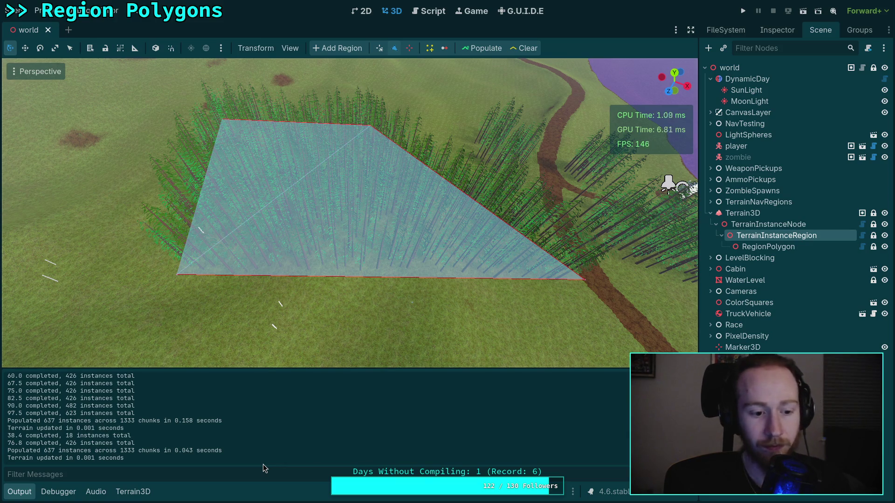
Raise the line 552 progress interval from 512 to 4096 and save.
left_click(427, 16)
left_click_drag(381, 211, 366, 213)
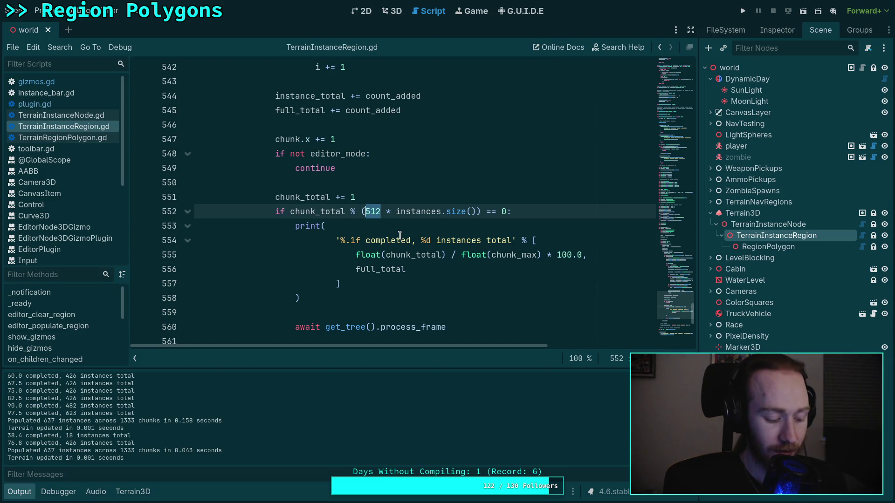
type("405")
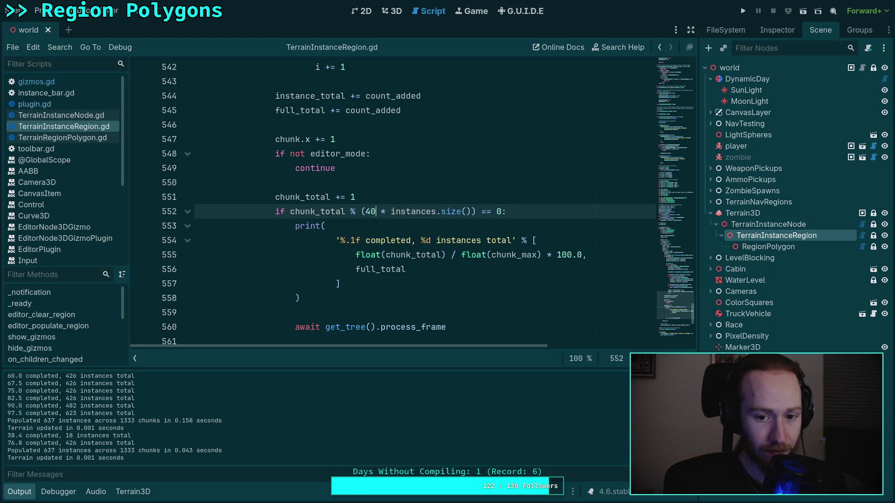
type("96")
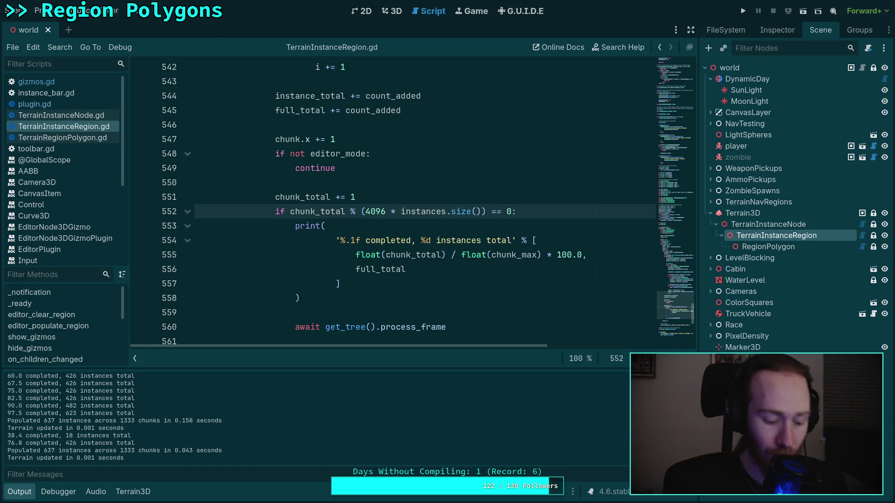
key("ctrl+s")
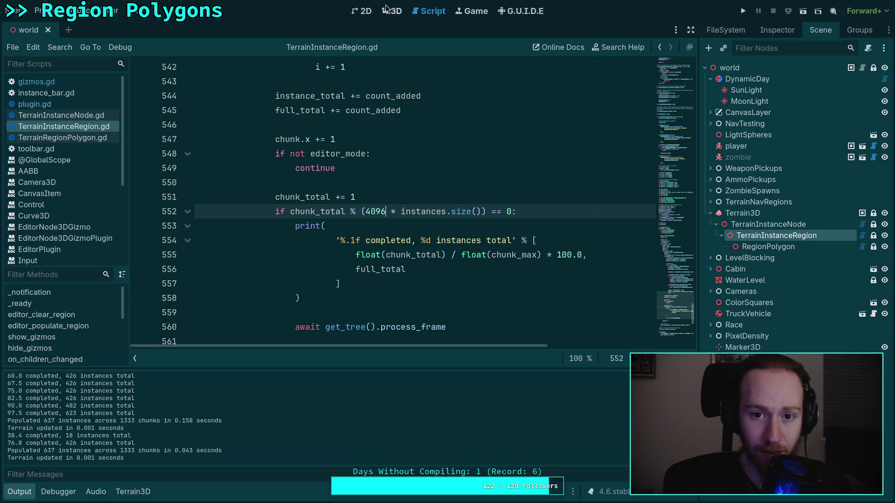
left_click(390, 11)
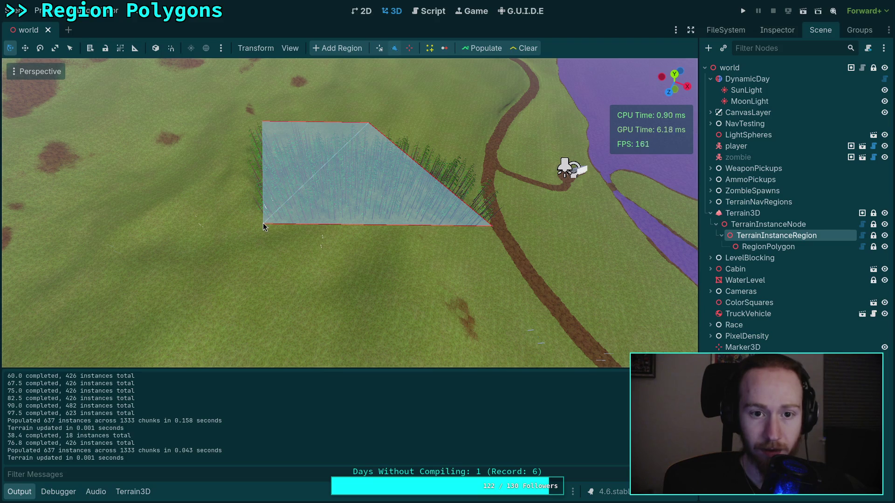
Drag the region polygon's corners outward to cover a much larger area.
left_click(379, 48)
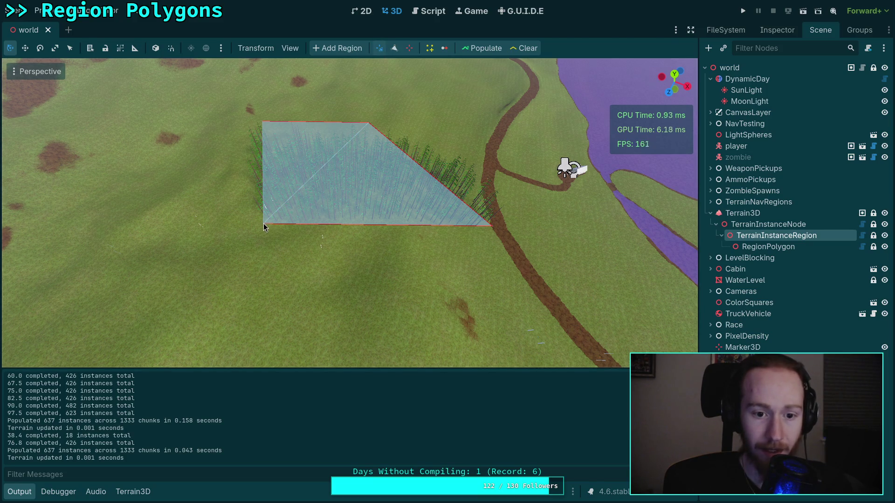
left_click_drag(264, 224, 231, 349)
left_click_drag(262, 126, 49, 124)
scroll(363, 156, "down", 3)
mouse_move(362, 161)
left_mouse_down()
mouse_move(321, 125)
mouse_move(286, 70)
left_mouse_up()
key("w")
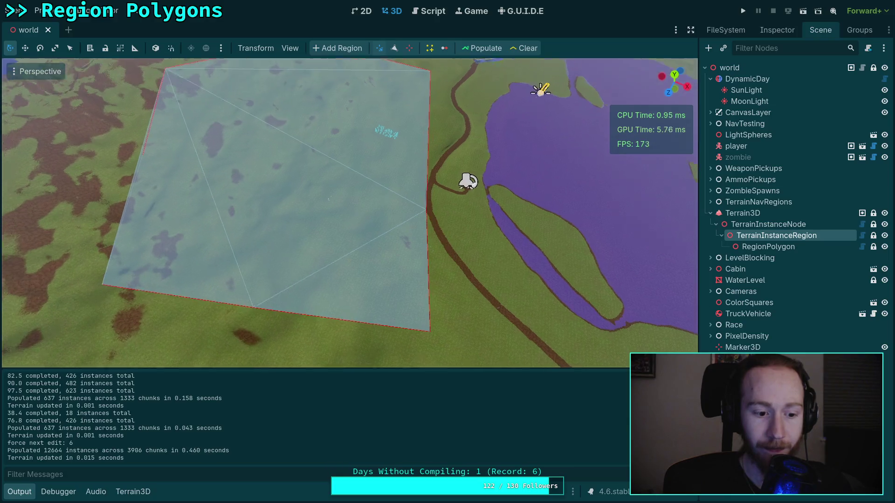
scroll(299, 275, "up", 2)
key("w")
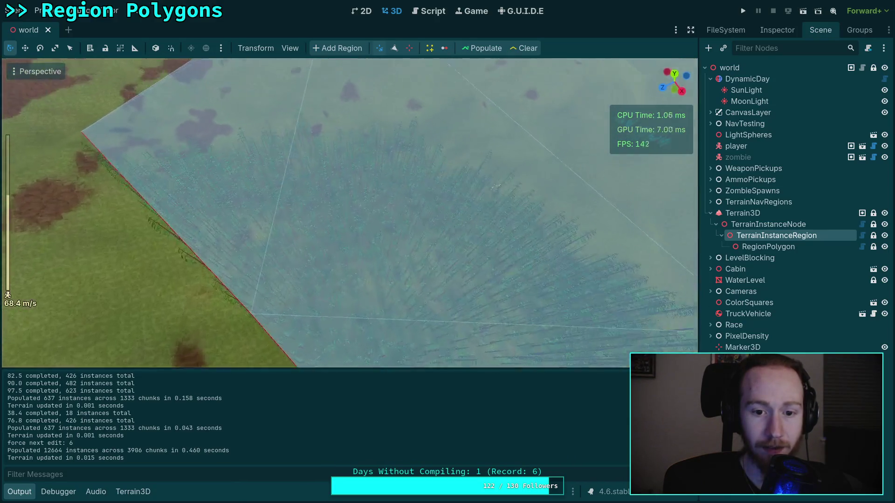
key("w")
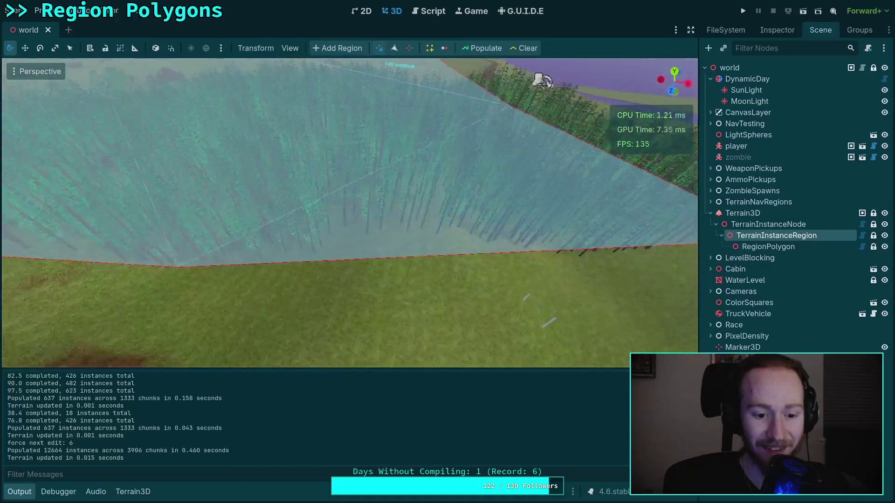
key("s")
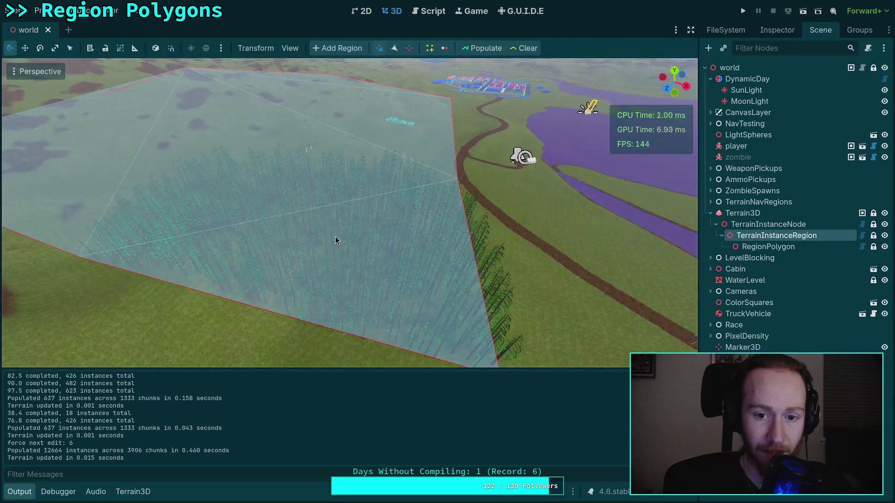
Clear and repopulate the enlarged region, yielding 12664 instances across 3986 chunks.
left_click(525, 49)
left_click(491, 50)
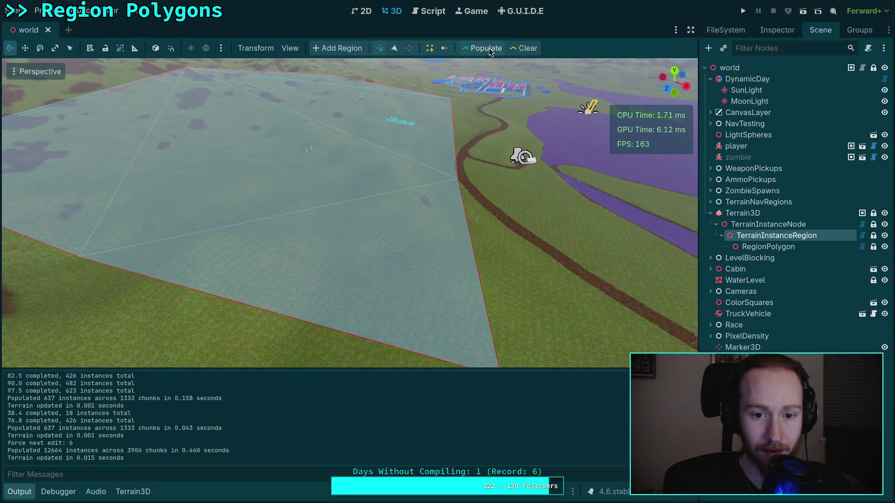
key("w")
key("s")
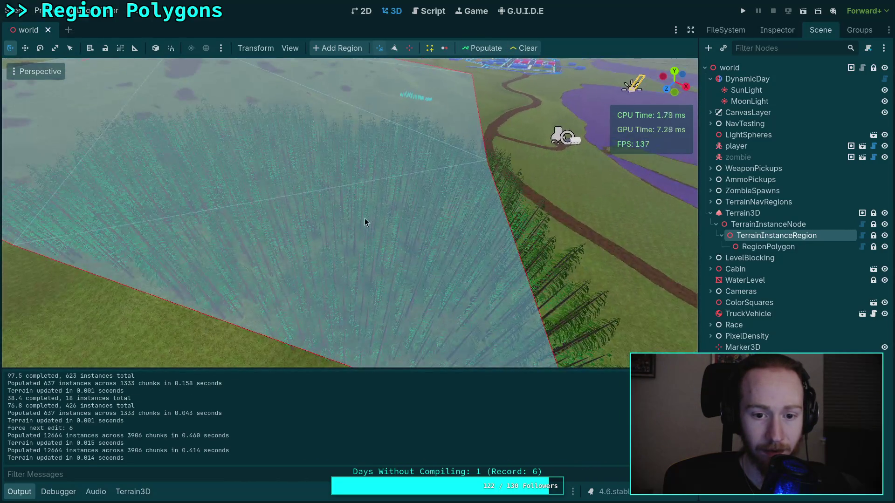
Replace 4096 with 2048 on line 552, save, and repopulate the region in 3D.
left_click(431, 15)
left_click_drag(386, 211, 366, 211)
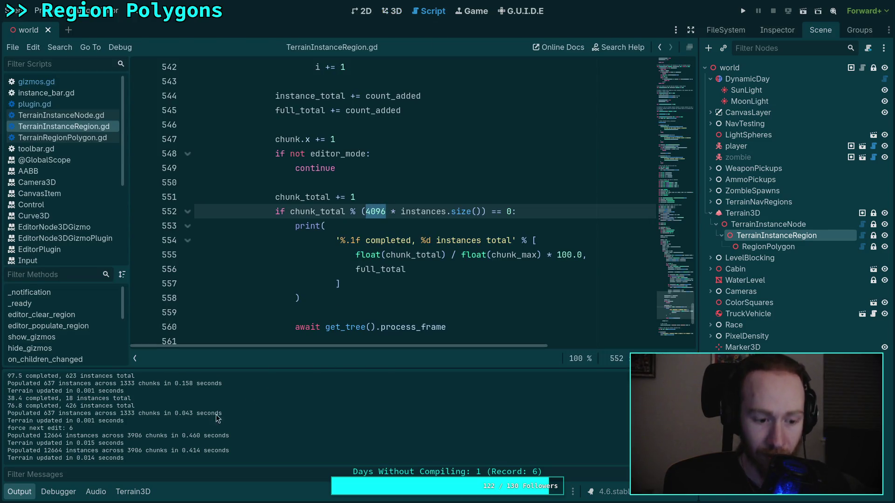
type("204")
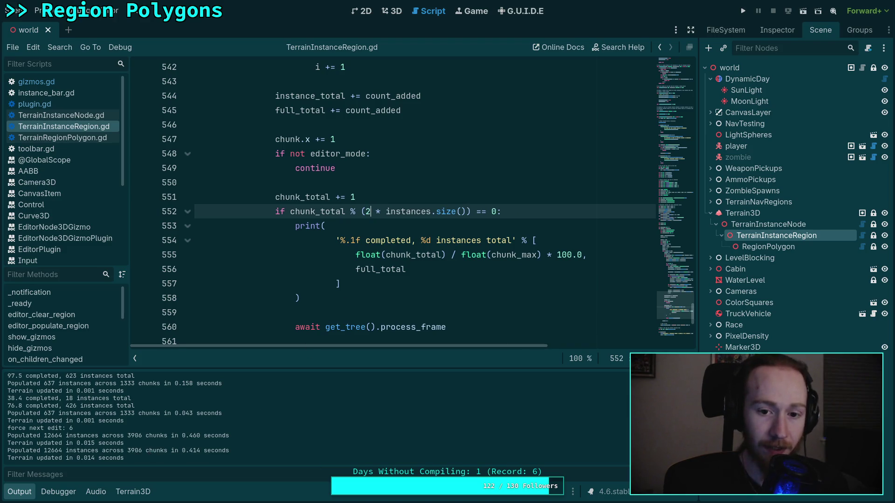
type("8")
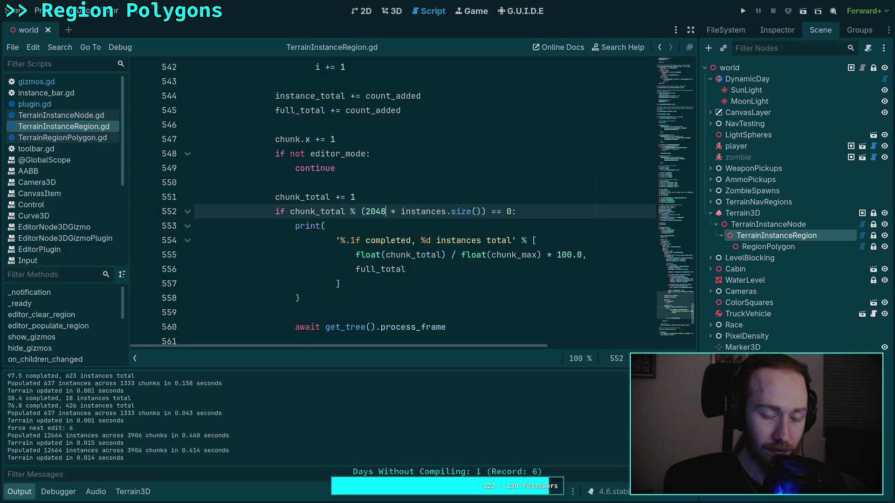
key("ctrl+s")
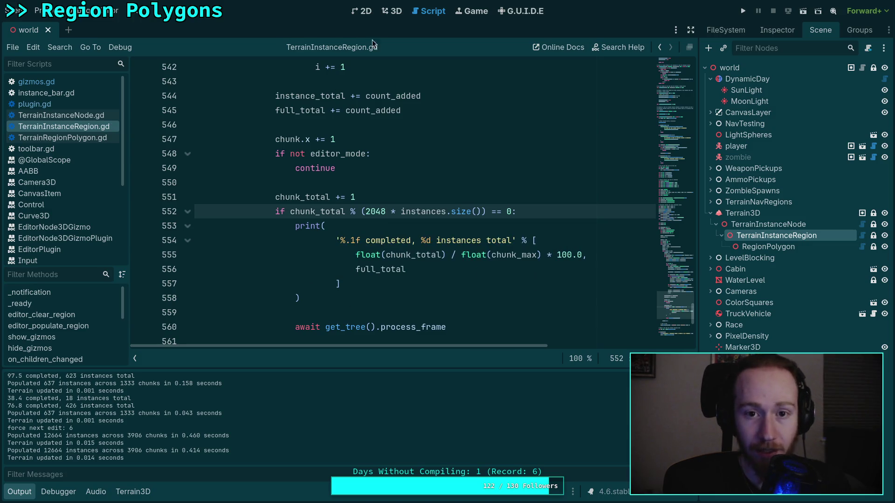
key("ctrl+F2")
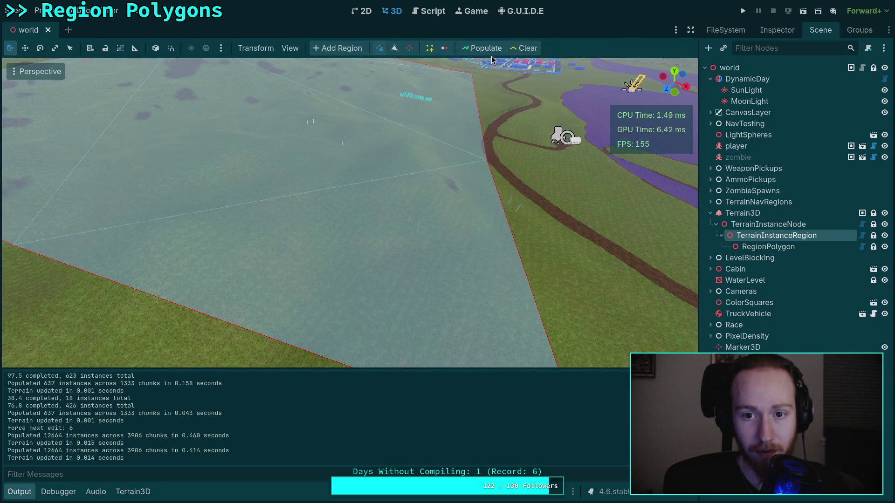
left_click(481, 52)
mouse_move(376, 234)
left_mouse_down()
mouse_move(326, 201)
mouse_move(363, 196)
mouse_move(340, 196)
left_mouse_up()
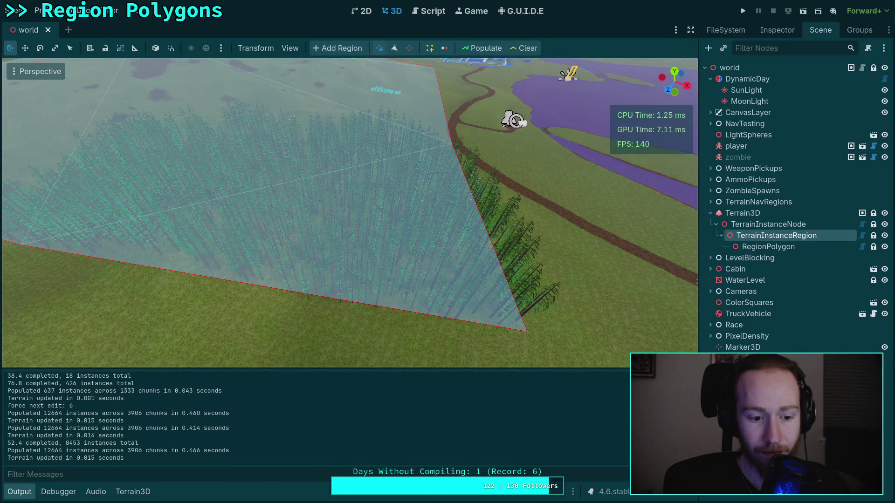
Reopen the region script and select the 2048 interval on line 552.
left_click(428, 11)
scroll(412, 248, "down", 1)
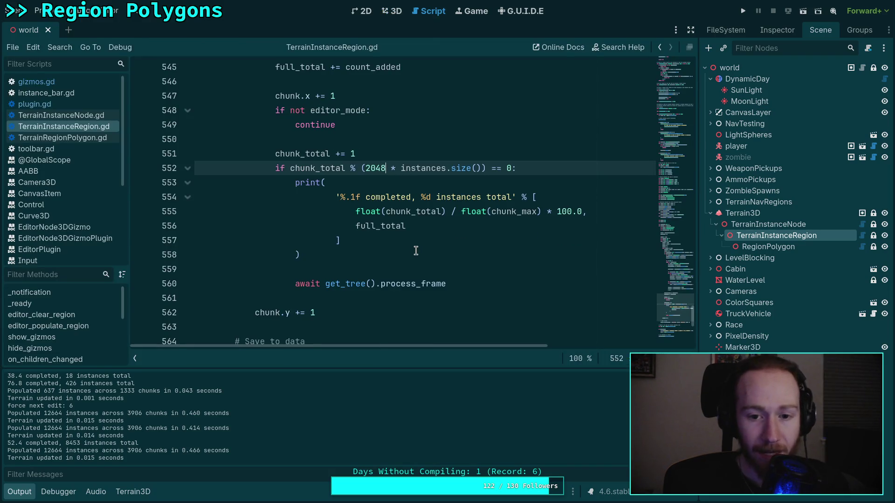
left_click_drag(366, 170, 383, 170)
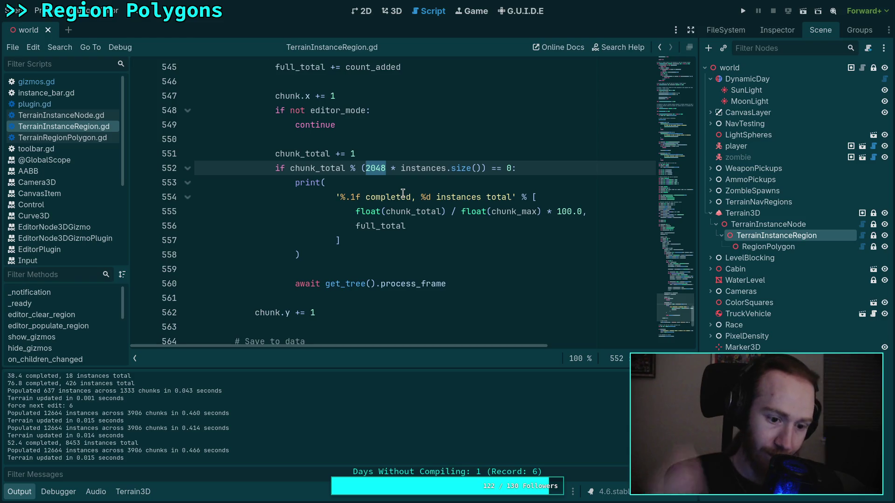
scroll(80, 424, "up", 1)
left_click_drag(121, 411, 193, 411)
scroll(232, 422, "up", 1)
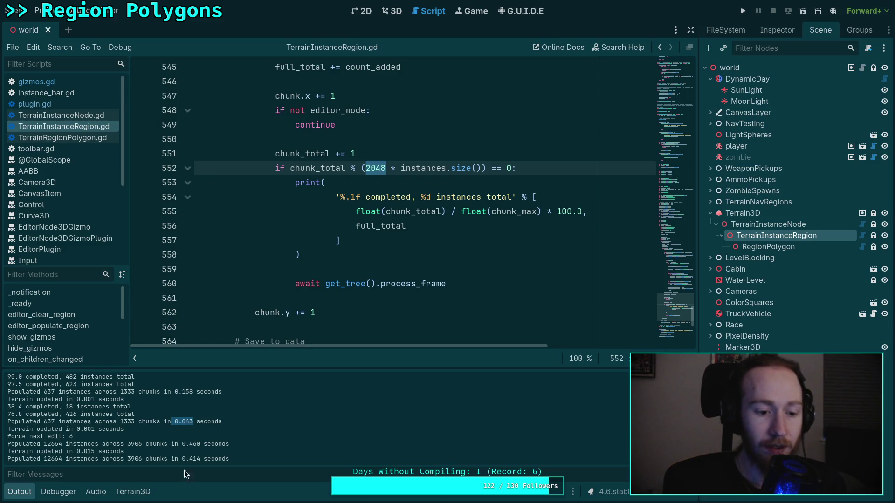
Collapse the Output panel and select the await get_tree().process_frame line.
left_click(29, 492)
scroll(295, 332, "up", 4)
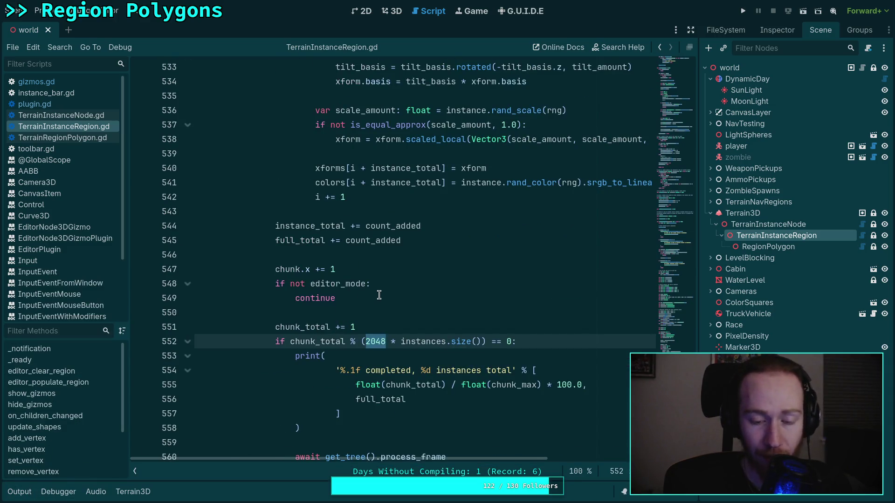
scroll(380, 295, "down", 2)
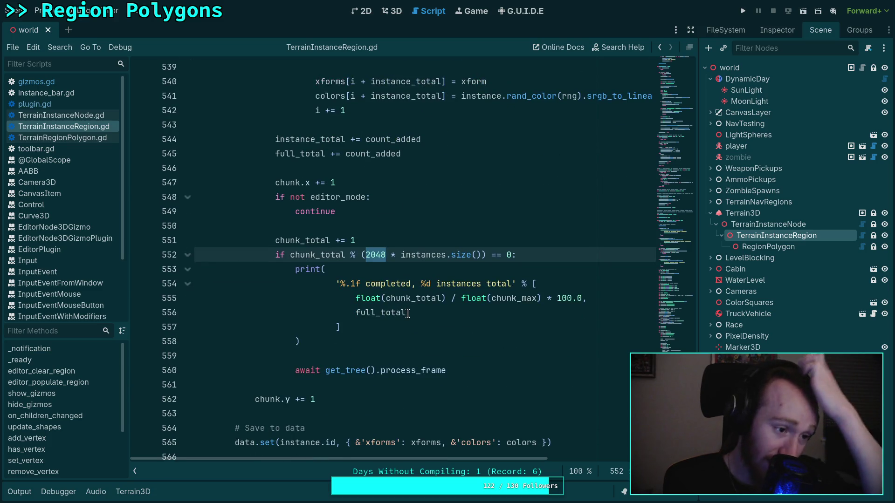
mouse_move(394, 313)
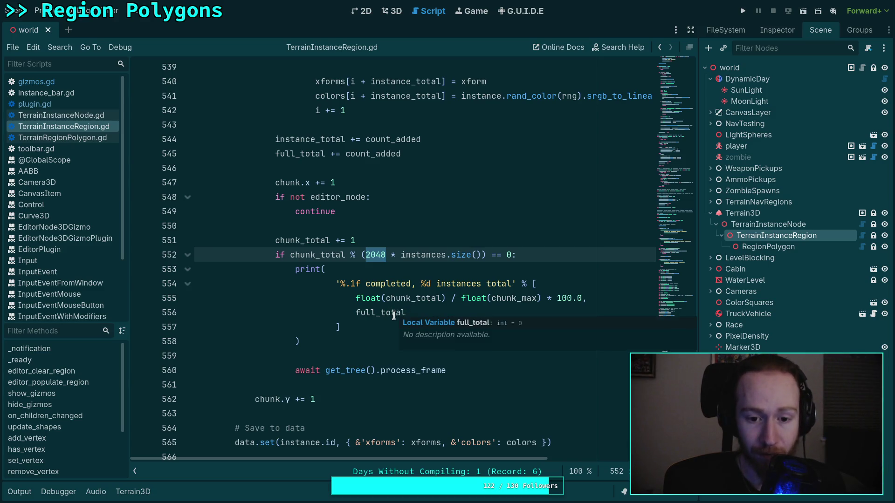
left_click(317, 339)
left_click_drag(446, 370, 290, 371)
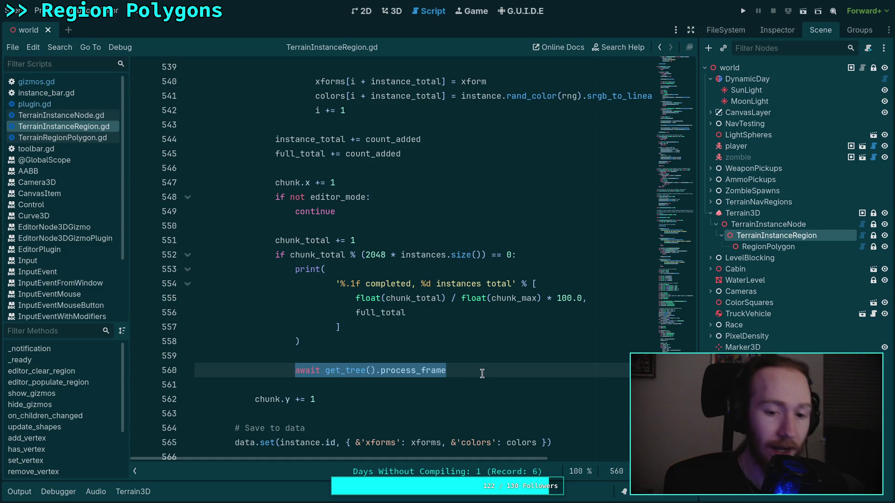
Move the process_frame await above the progress print and add a blank line after it.
key("alt+Up")
key("alt+Up")
key("alt+Up")
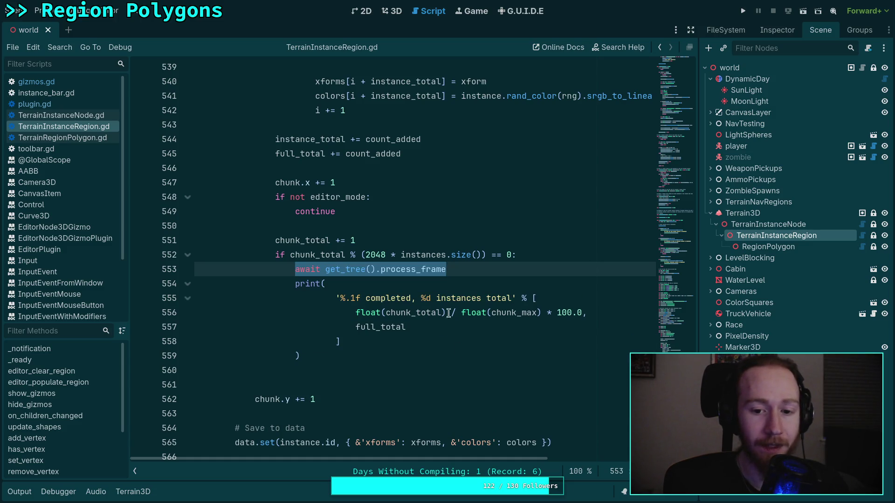
left_click(478, 266)
key("Return")
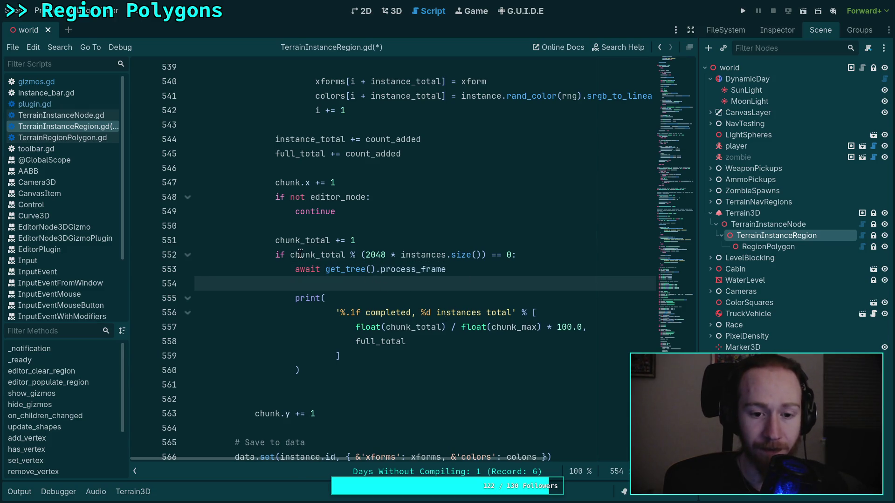
left_click_drag(291, 253, 512, 255)
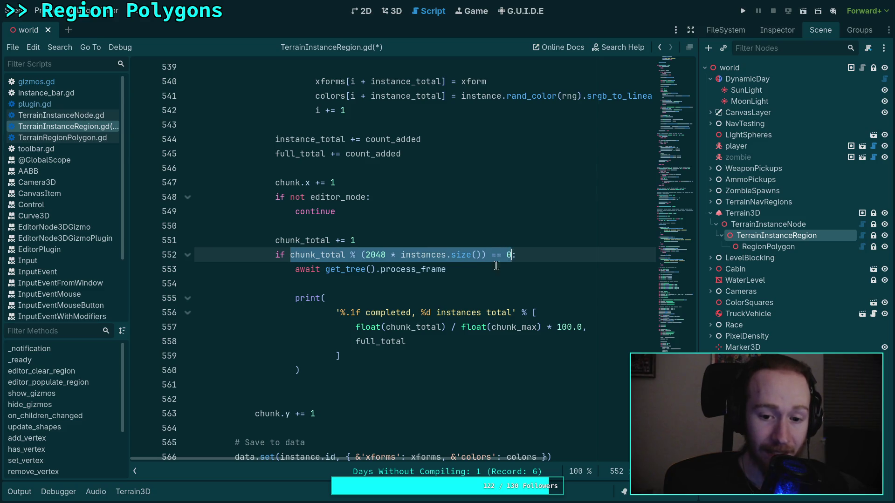
left_click_drag(365, 254, 386, 255)
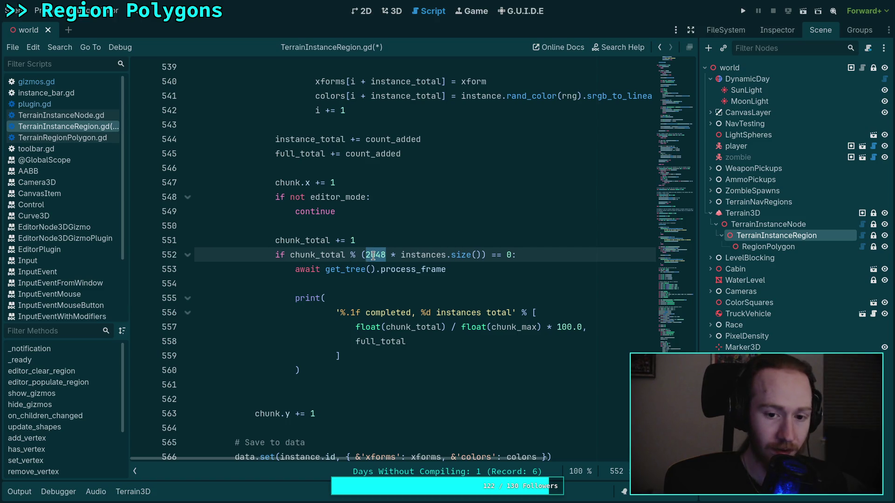
left_click(372, 255)
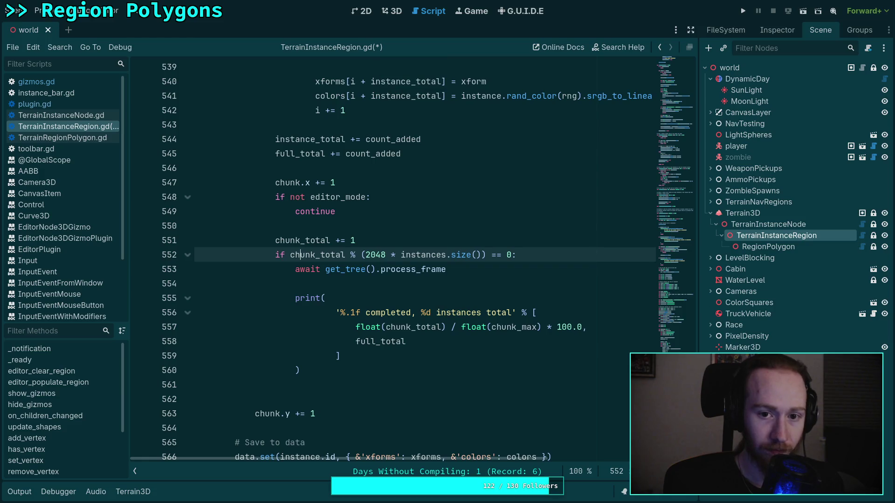
Paste a copy of the chunk-count if condition onto the empty line below the await.
left_click(358, 284)
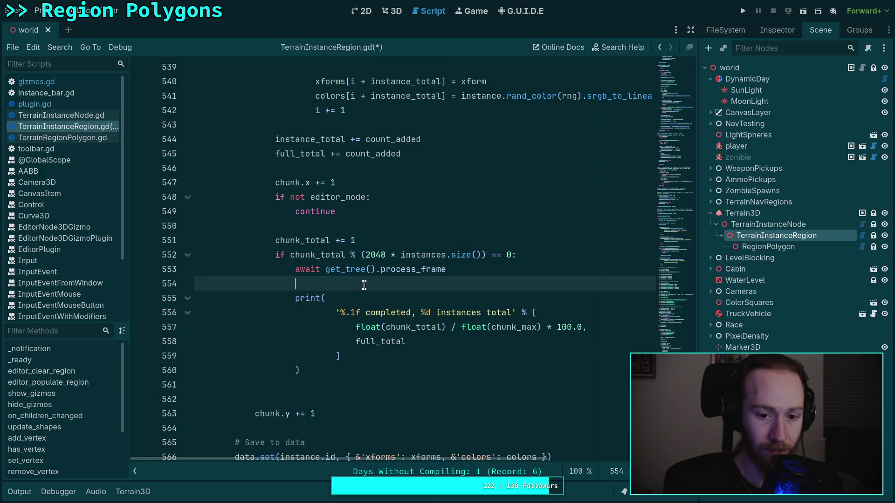
type("if chunk_total % (2048 * instances.size()) == 0:")
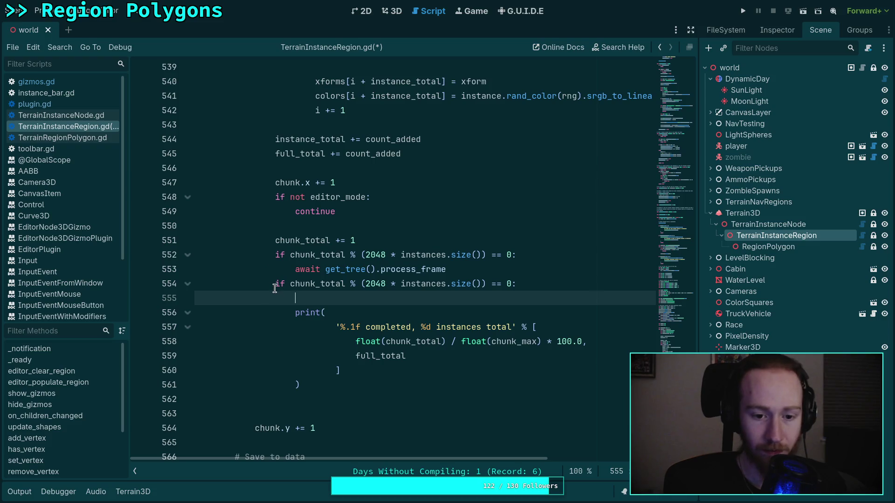
key("Up")
left_click(448, 269)
key("Return")
left_click(366, 313)
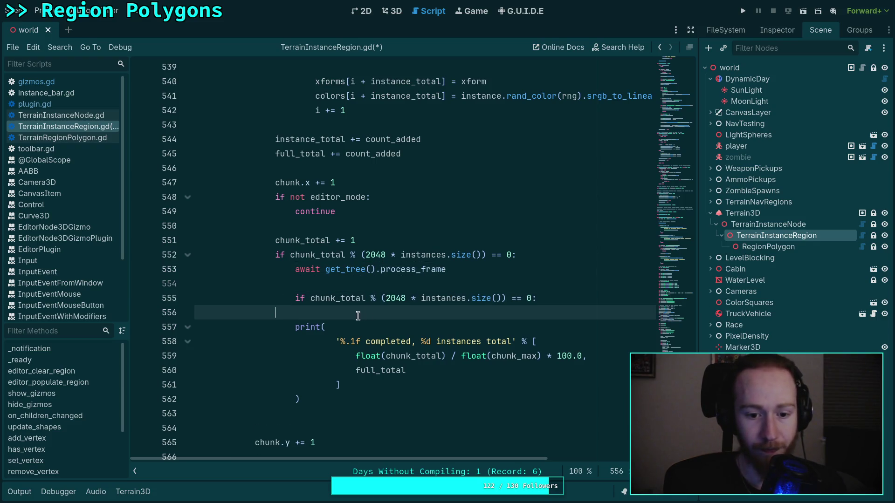
key("ctrl+shift+k")
Indent the print block under the new check, reposition the await, remove the blank line, and reopen the output log.
left_click_drag(305, 313, 302, 385)
key("Tab")
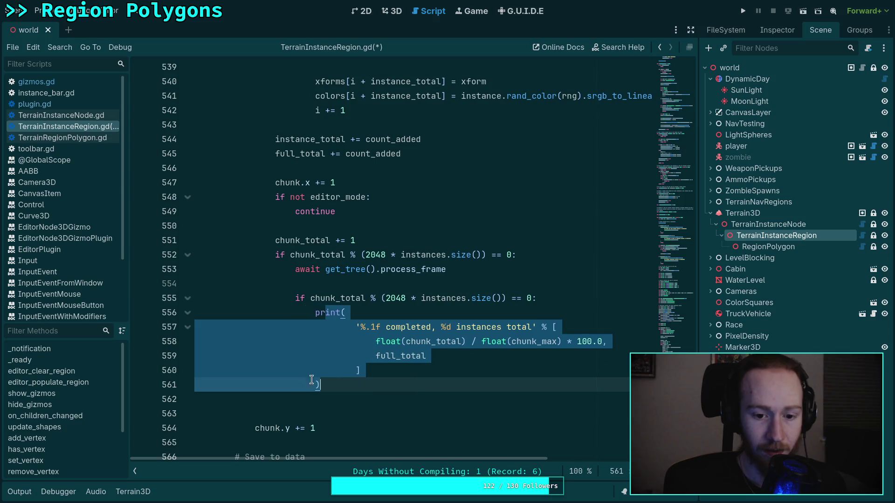
left_click(323, 269)
key("alt+Down")
key("alt+Down")
key("alt+Down")
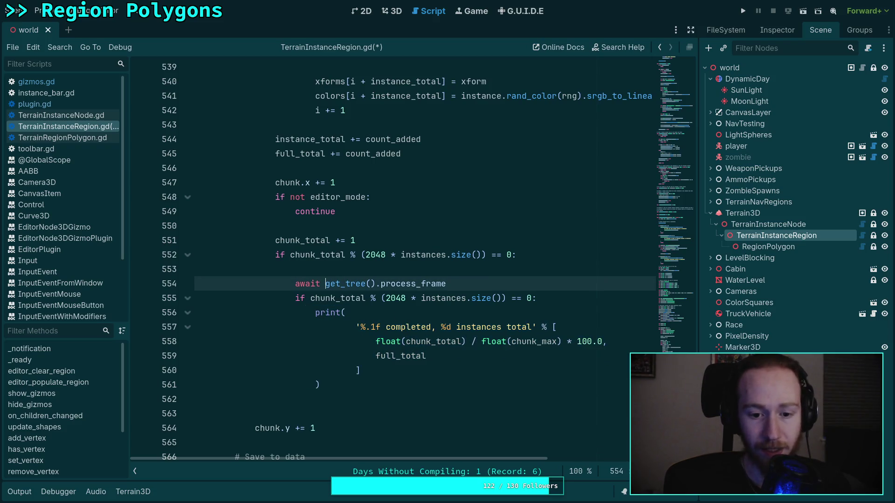
key("alt+Up")
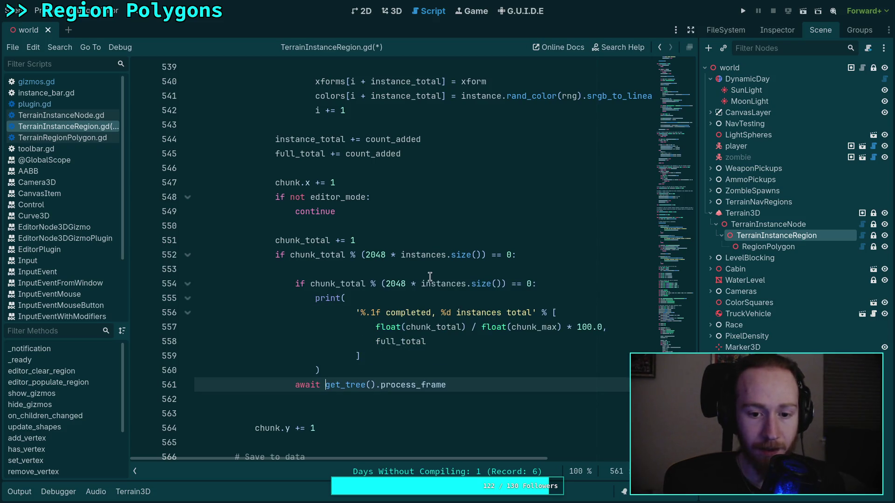
left_click(429, 269)
key("BackSpace")
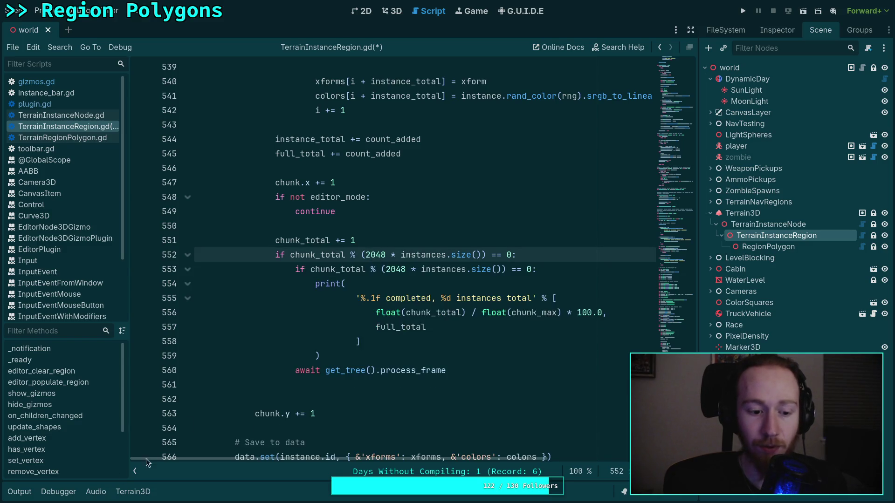
left_click(19, 491)
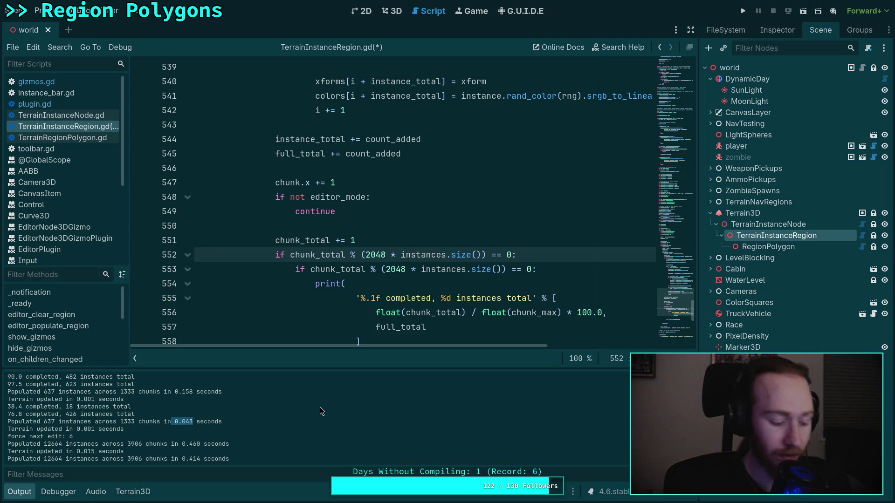
key("super+1")
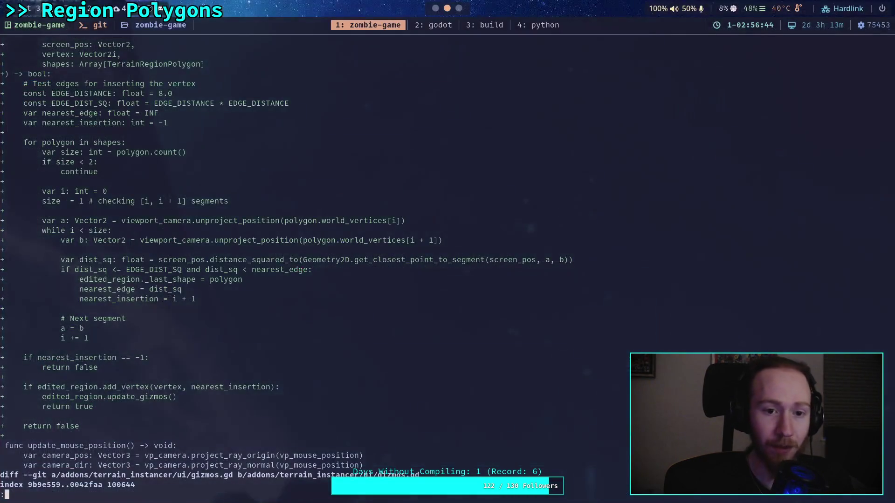
Compute 1/30 in the Python REPL (0.0333…) and go back to the Godot workspace.
left_click(537, 31)
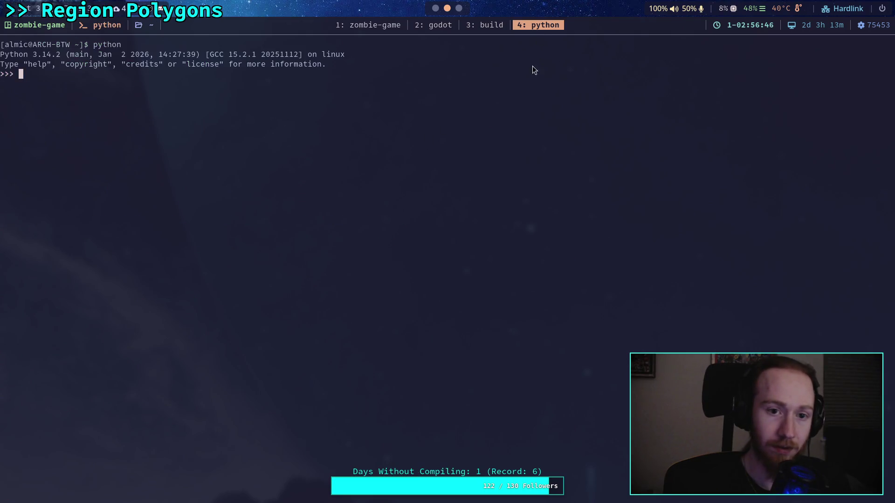
type("1/20")
key("Return")
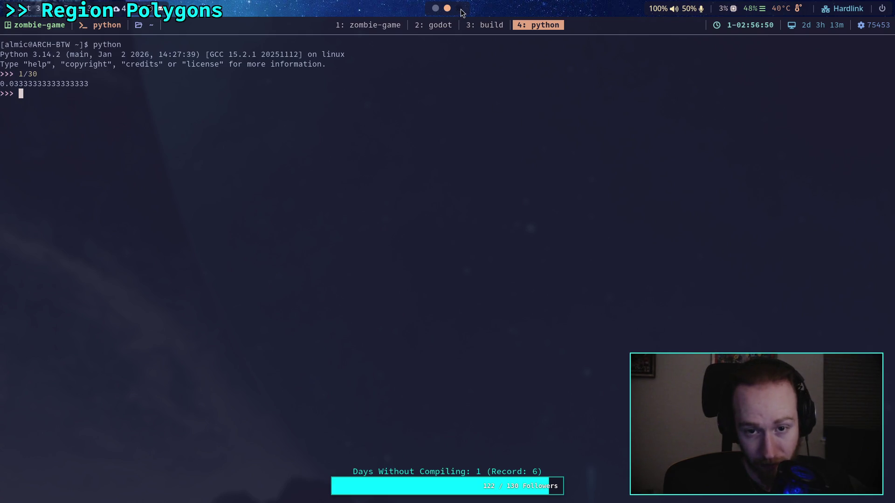
left_click(440, 23)
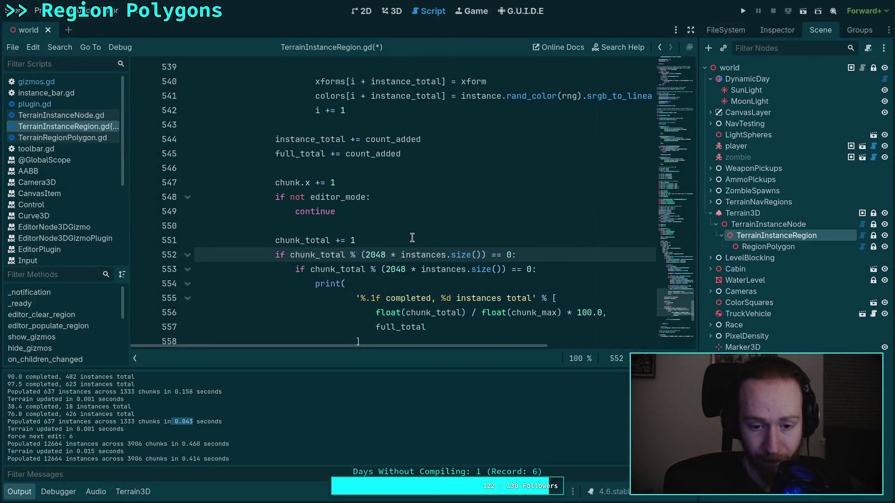
Change the outer chunk-count condition's interval from 2048 to 512.
scroll(413, 240, "up", 10)
scroll(350, 280, "down", 12)
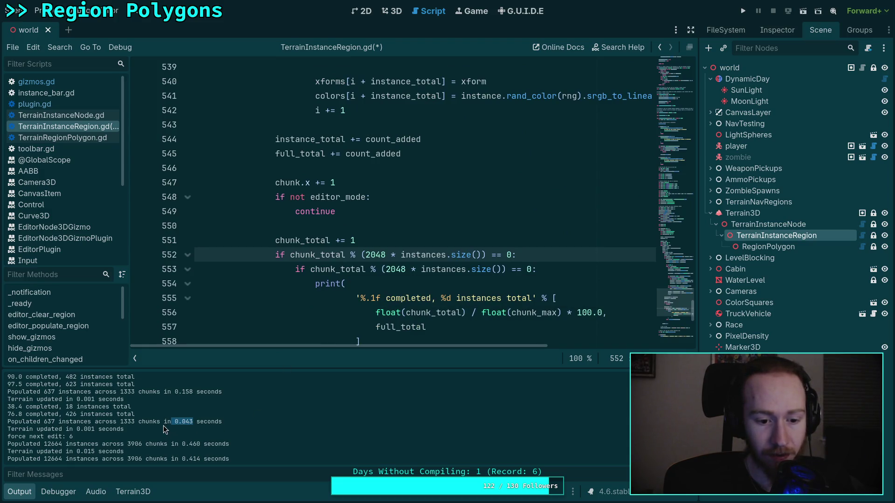
double_click(367, 256)
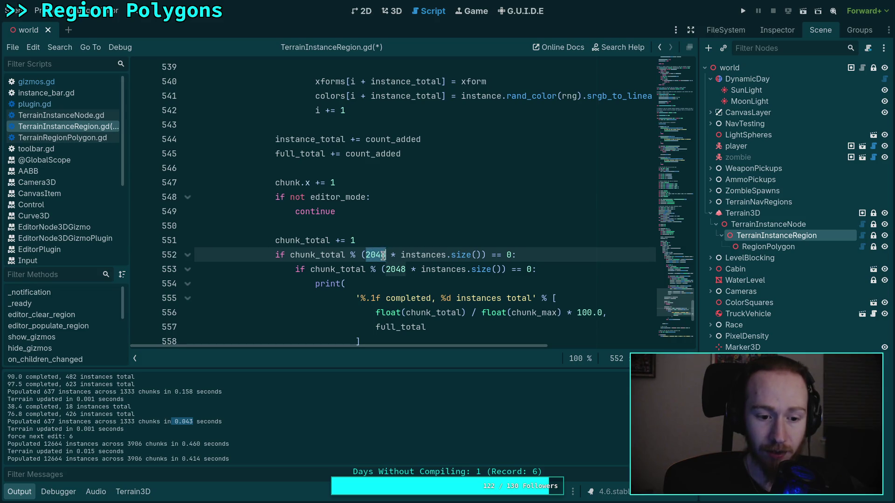
type("1025")
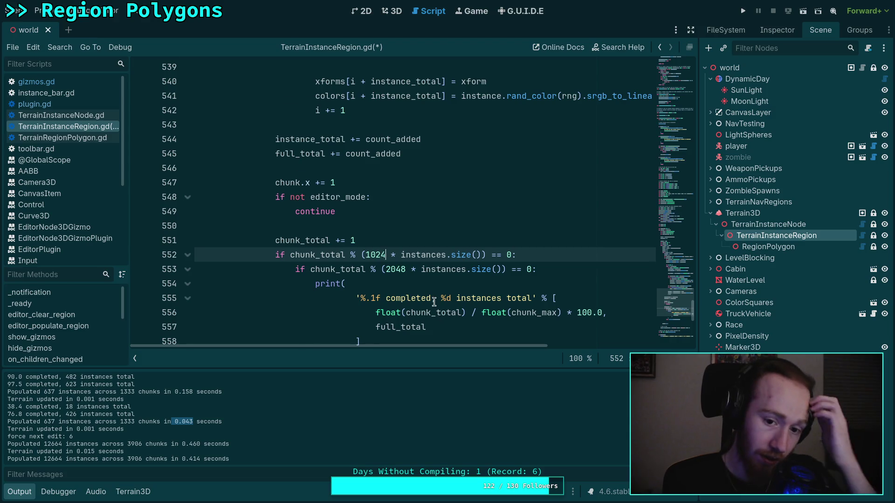
scroll(393, 192, "down", 2)
key("ctrl+shift+Left")
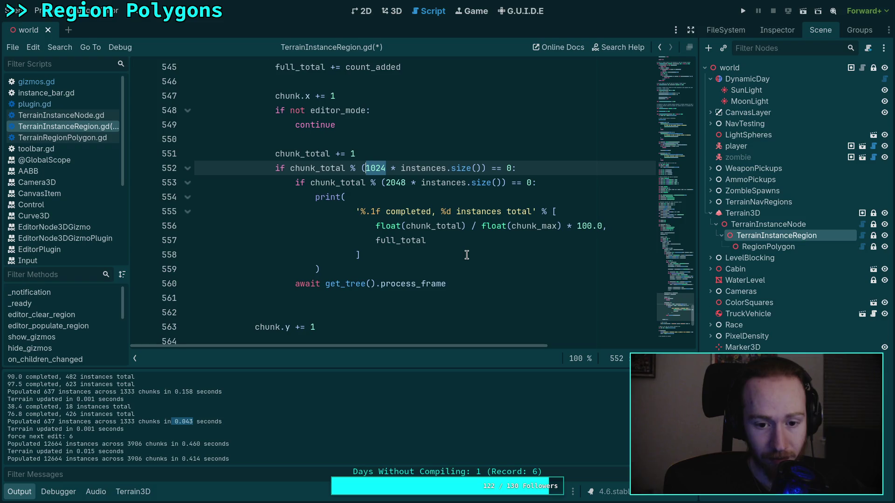
type("512")
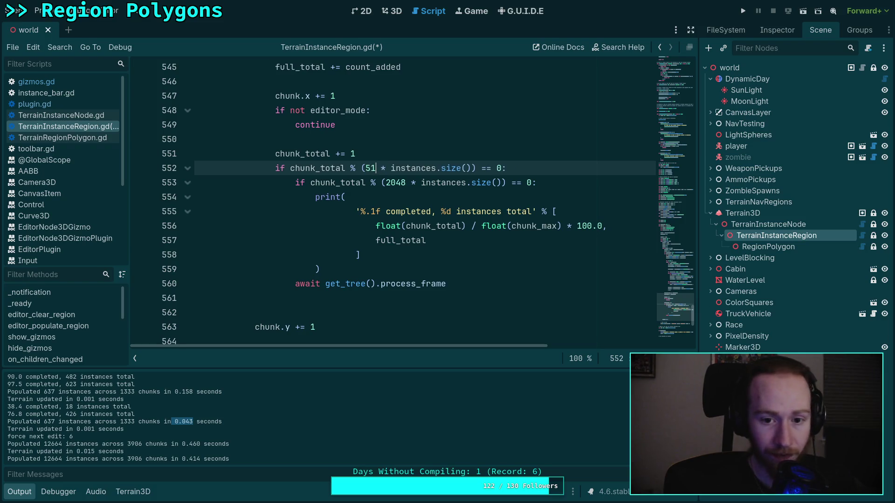
Remove the blank line after the await, clear the output log, and show the terrain in 3D.
left_click(482, 286)
key("Down")
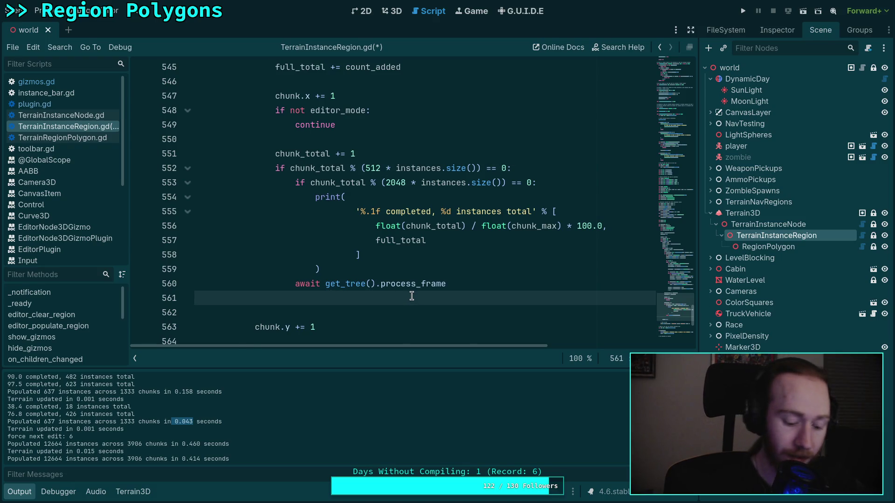
key("BackSpace")
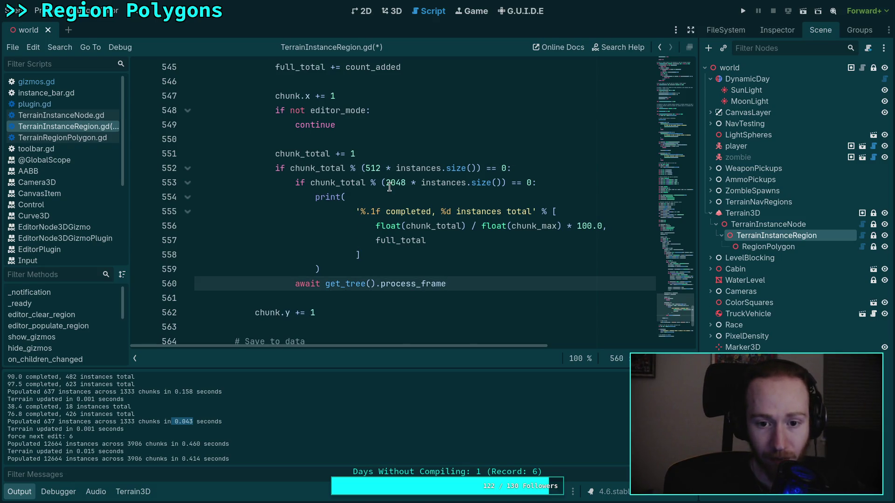
mouse_move(313, 184)
left_mouse_down()
mouse_move(356, 271)
mouse_move(363, 265)
mouse_move(314, 197)
left_mouse_up()
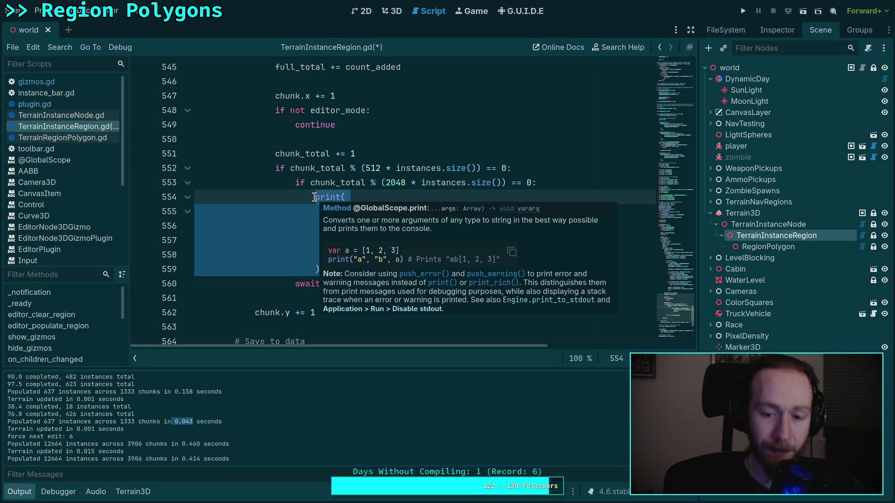
left_click(366, 169)
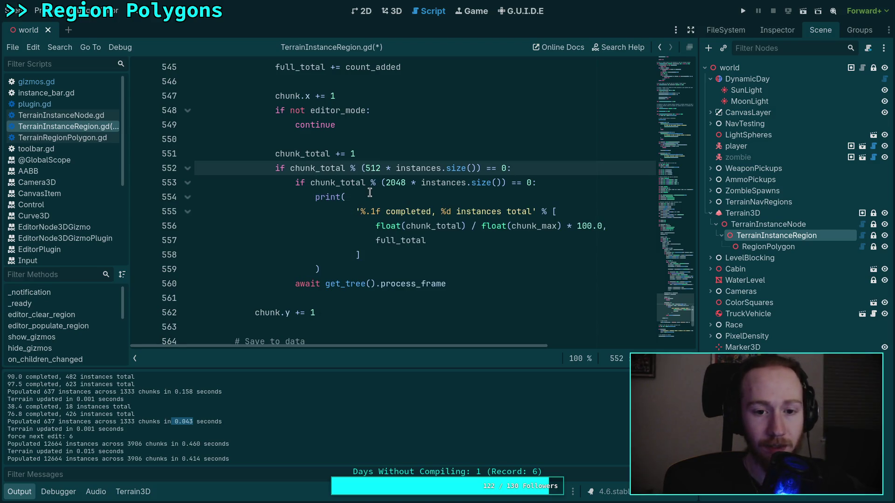
left_click(386, 266)
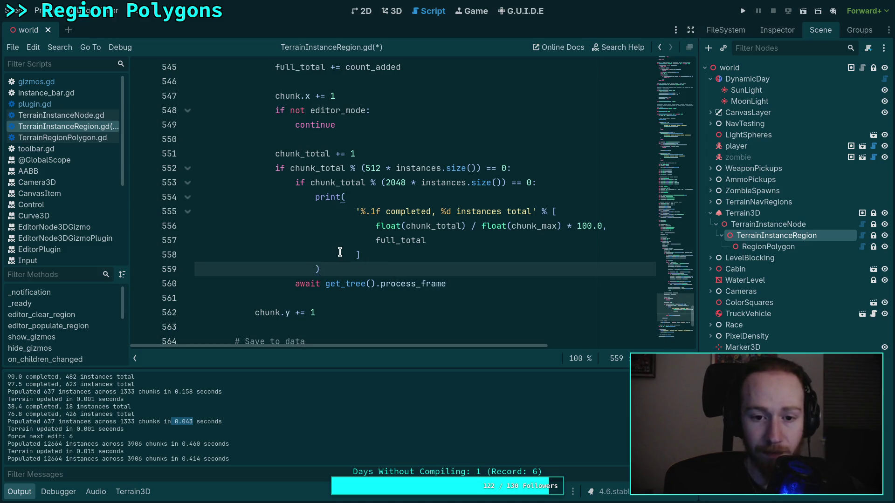
left_click(528, 163)
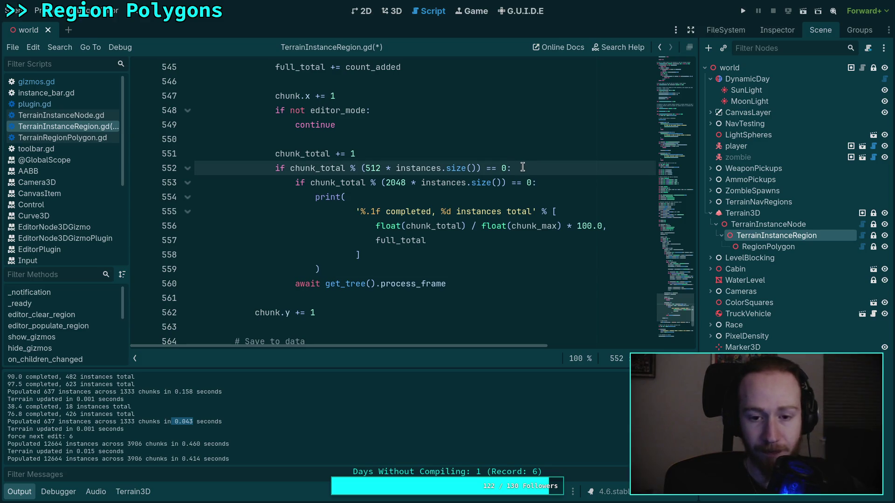
scroll(396, 194, "up", 1)
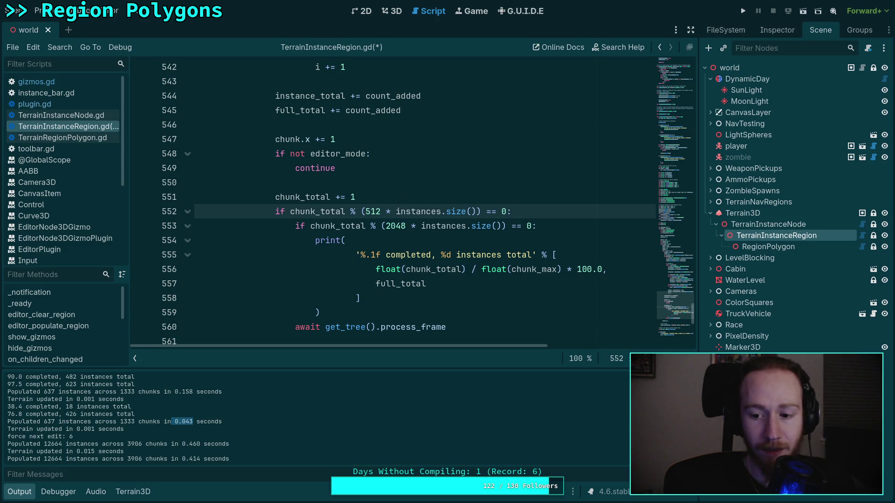
key("ctrl+alt+k")
left_click(402, 14)
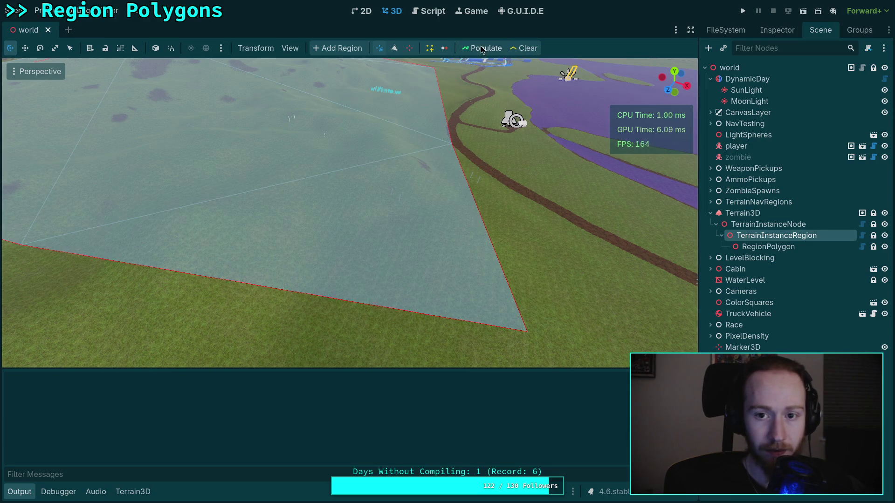
Orbit and zoom around the tree-filled region to inspect it, then return to the region script.
mouse_move(377, 217)
left_mouse_down()
mouse_move(693, 104)
mouse_move(485, 431)
left_mouse_up()
left_click_drag(390, 295, 447, 314)
left_click_drag(327, 302, 340, 307)
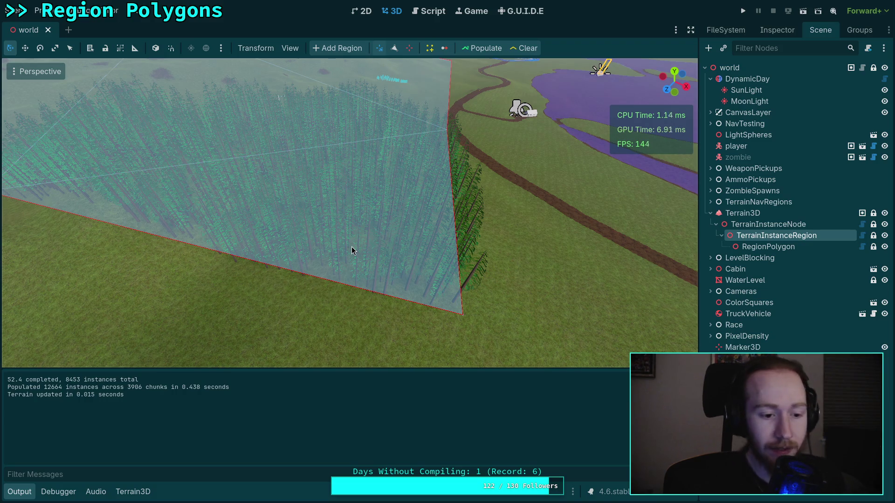
left_click(422, 15)
Add 'var chunks_to_process: int = size_x * size_y' after the size_y line.
scroll(437, 247, "up", 10)
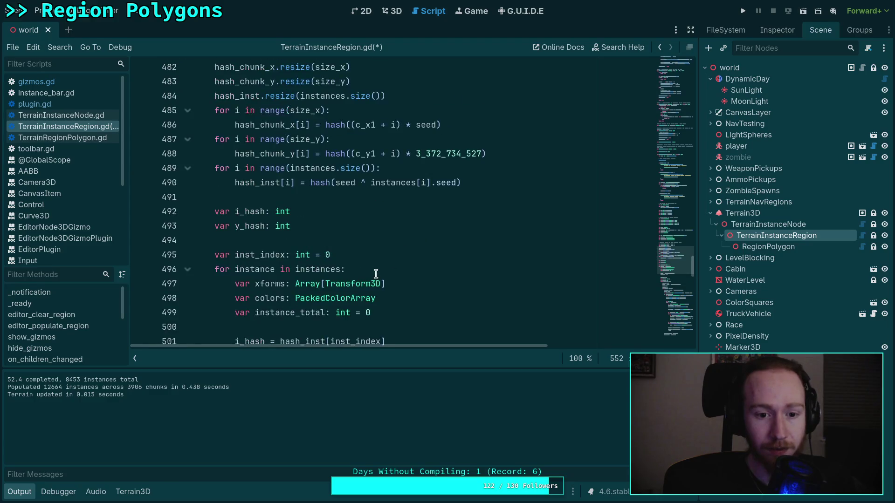
scroll(351, 266, "down", 1)
left_click(447, 95)
key("Return")
type("var ch")
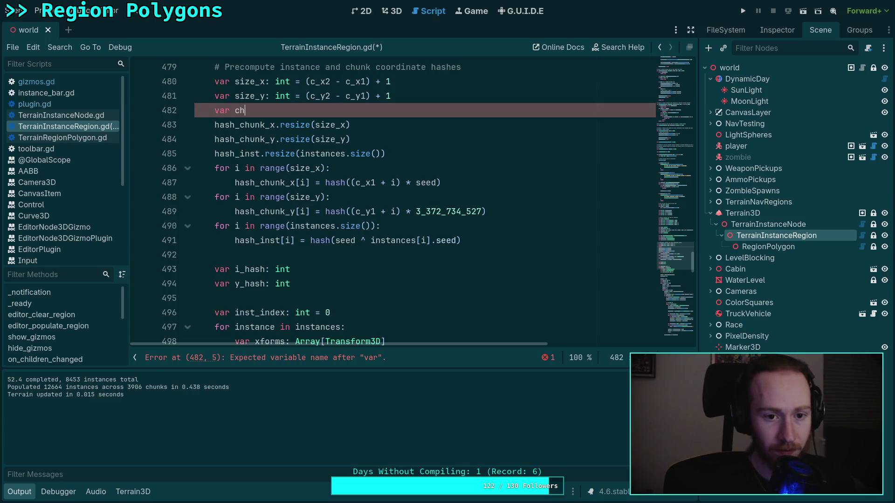
type("unks_to_")
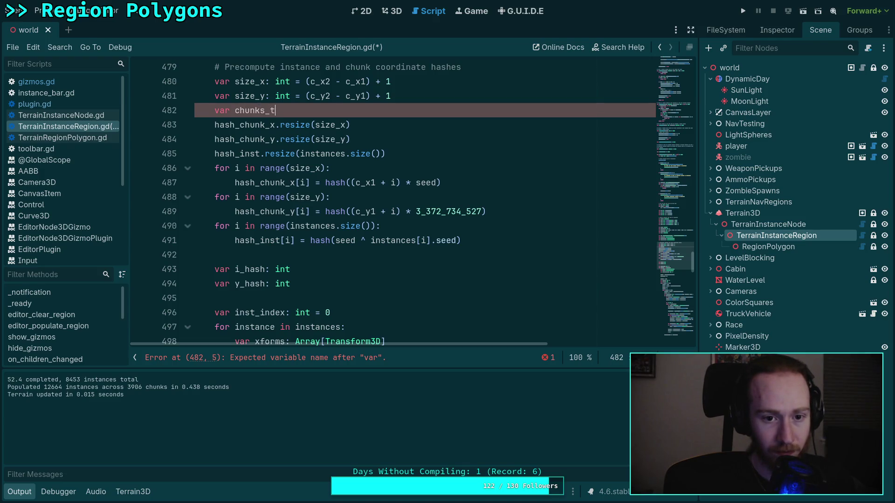
type("process")
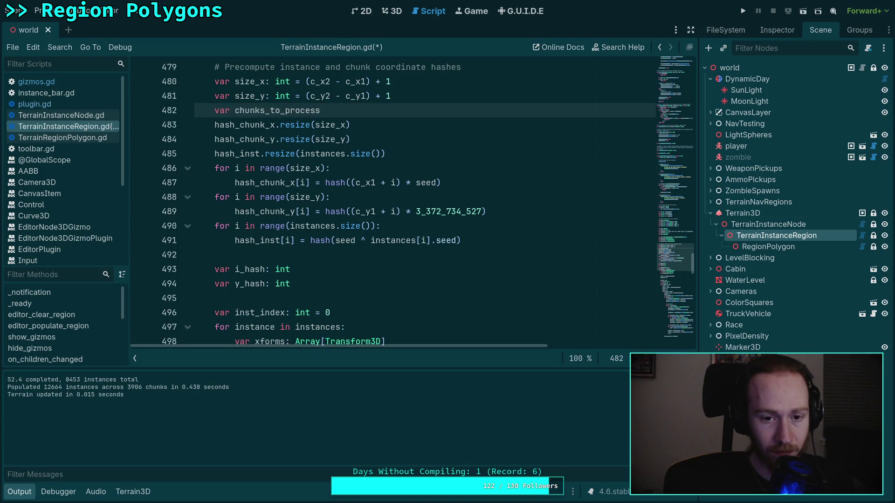
type(": int = size_x * si")
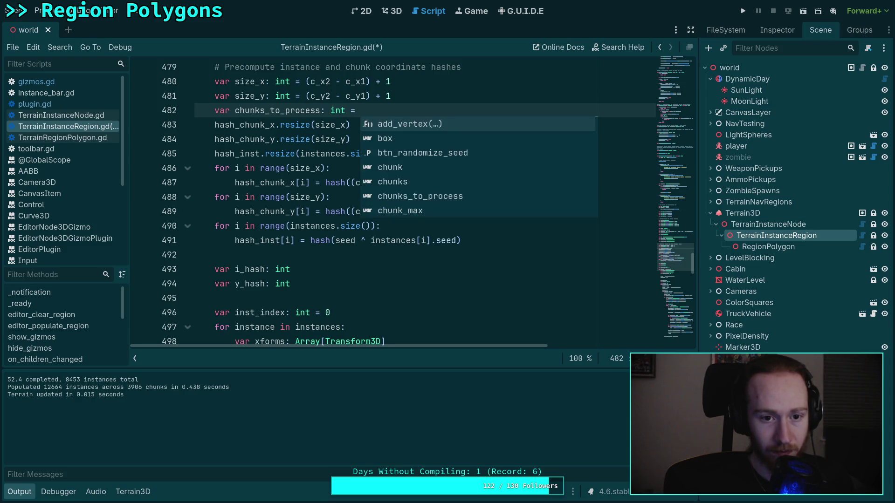
type("ze_y")
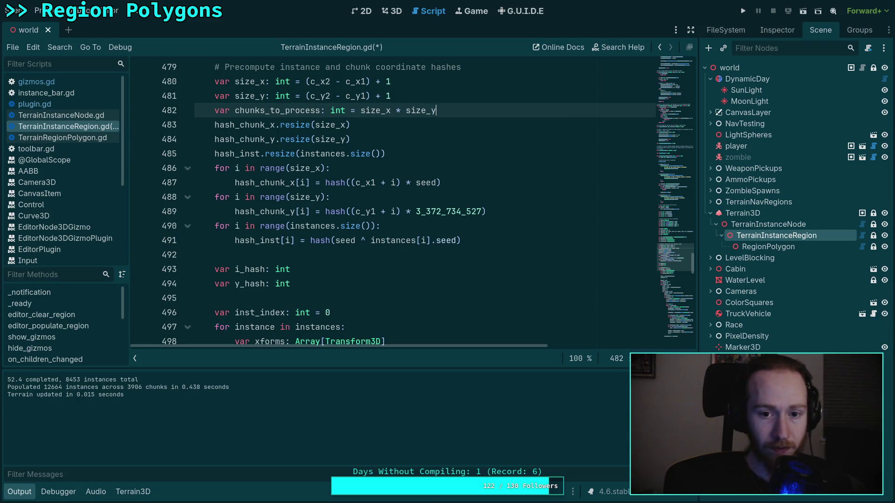
Replace size_x * size_y in the populate summary print with chunks_to_process.
left_click(672, 314)
scroll(474, 270, "down", 4)
left_click_drag(508, 346, 610, 333)
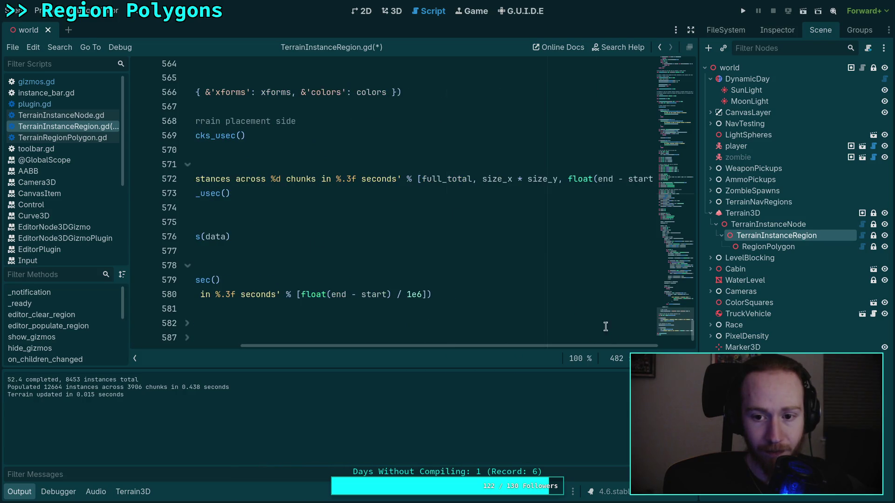
mouse_move(482, 179)
left_mouse_down()
mouse_move(567, 179)
mouse_move(558, 179)
left_mouse_up()
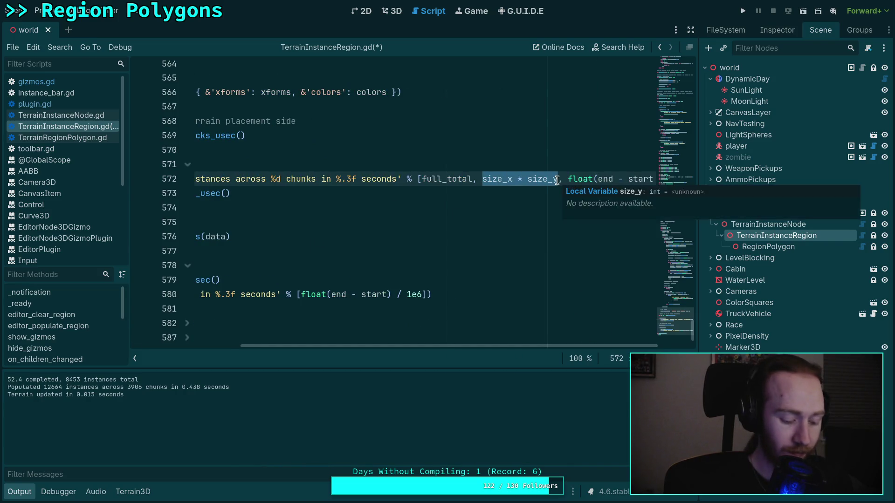
type("chunk")
key("Down")
key("Down")
key("Return")
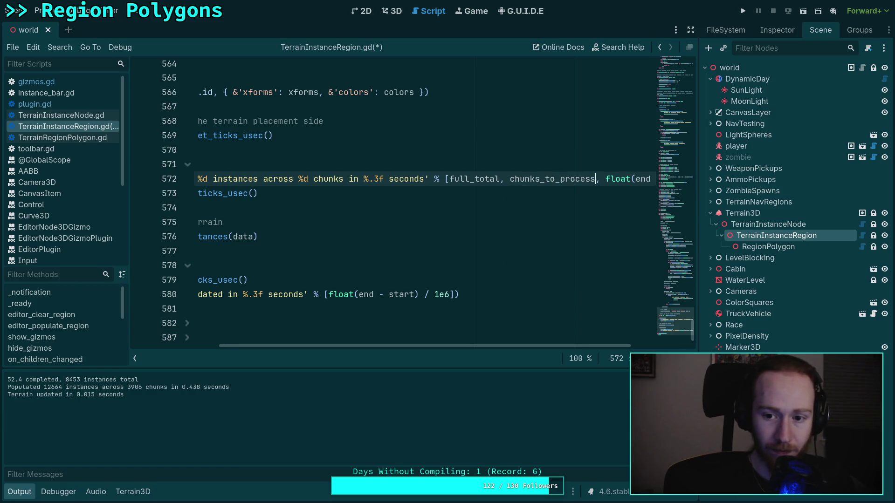
Move the summary's format string and argument list onto their own indented lines.
left_click_drag(495, 349, 394, 254)
scroll(394, 254, "up", 2)
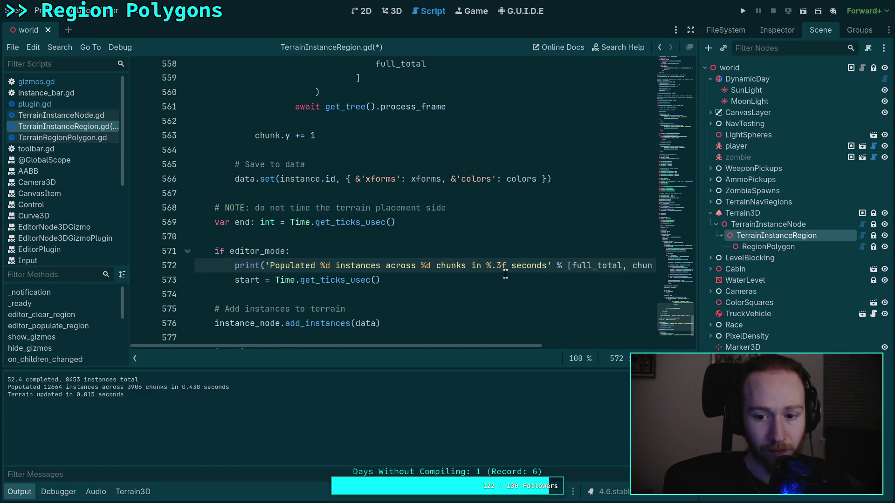
left_click(259, 265)
key("Return")
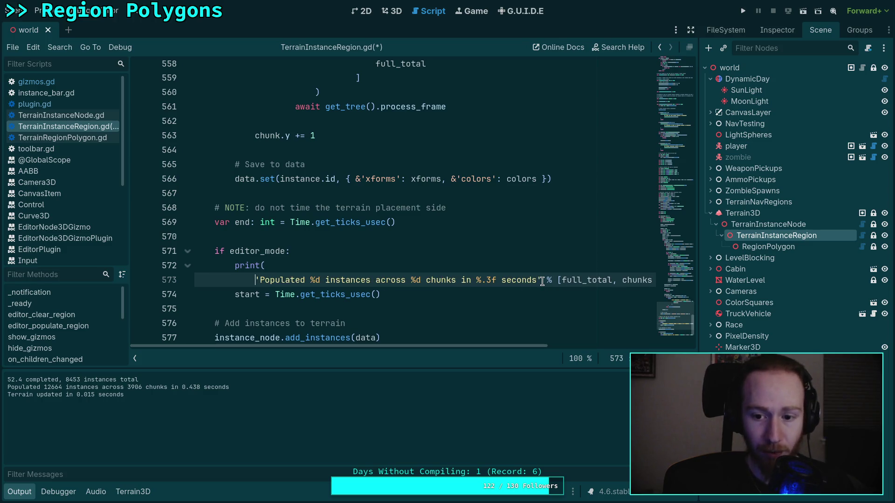
left_click(557, 279)
type("[")
key("Return")
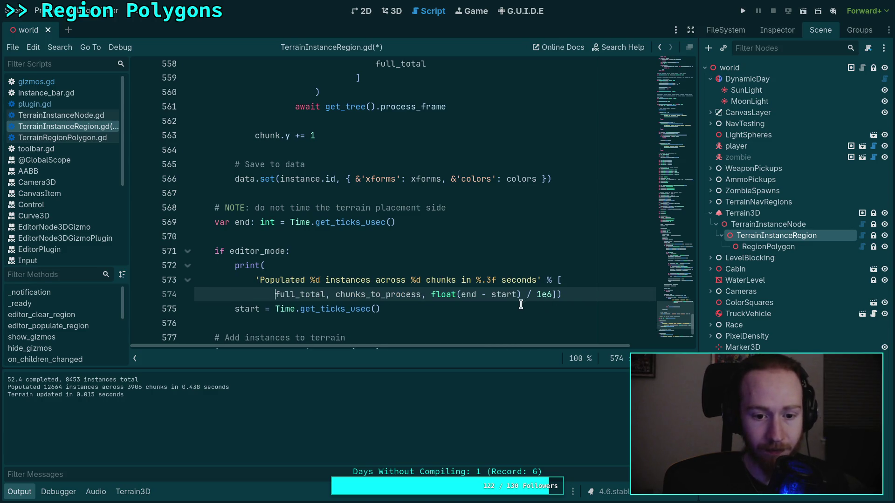
key("shift+Down")
key("Tab")
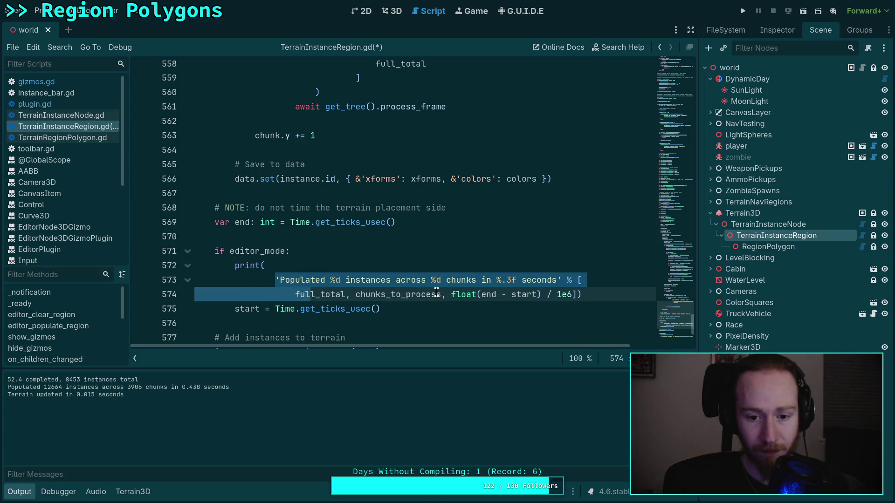
Put each print argument, the closing bracket and parenthesis on separate lines, then save.
left_click(357, 294)
key("Return")
left_click(390, 309)
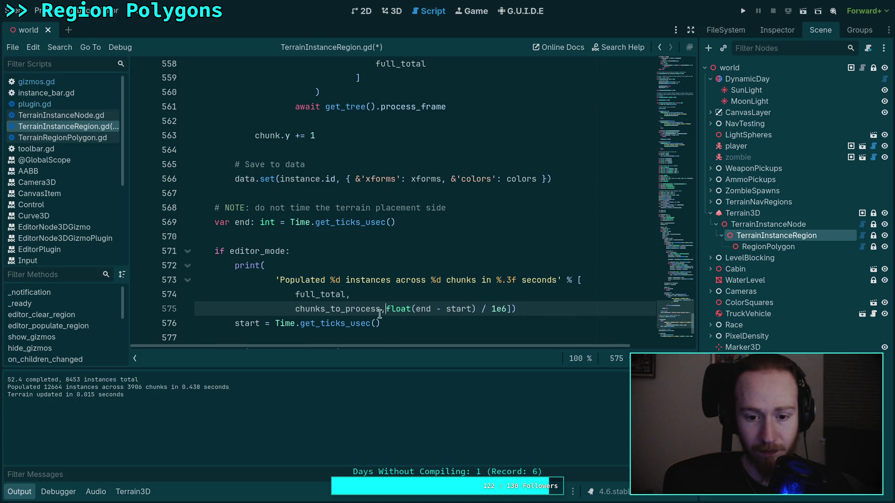
key("Return")
left_click(415, 323)
key("Return")
key("BackSpace")
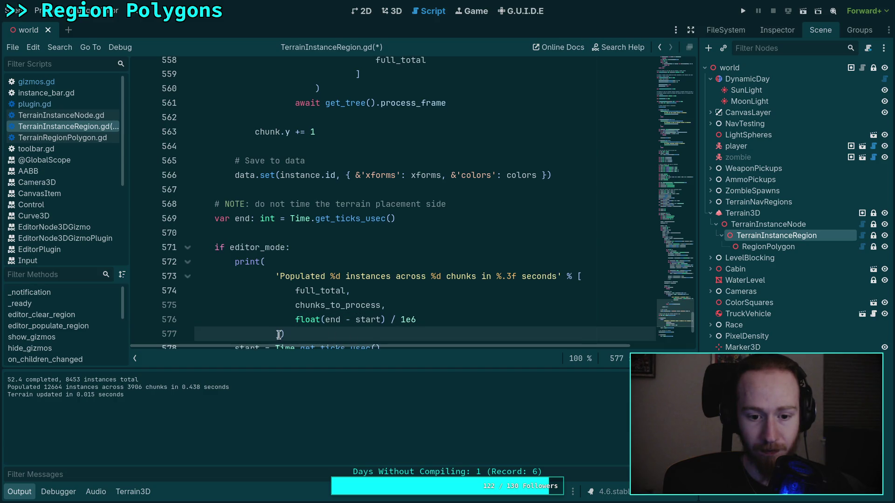
key("Right")
key("Return")
left_click(354, 307)
left_click(473, 289)
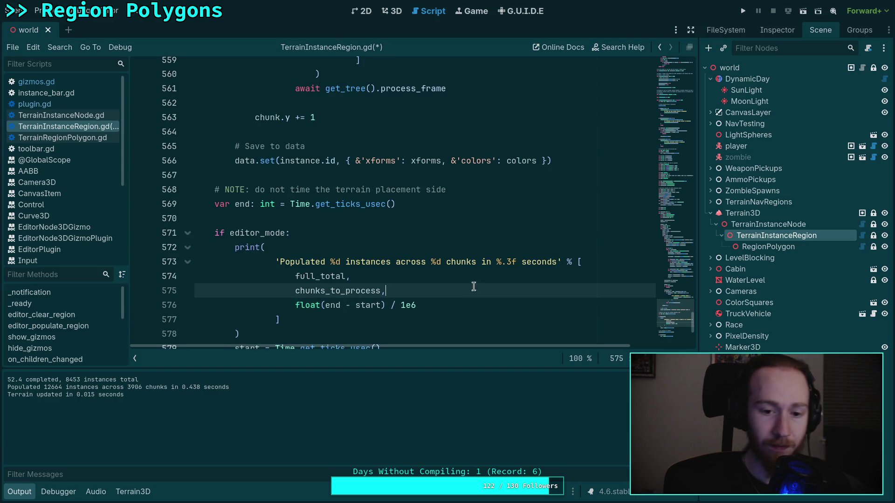
key("ctrl+s")
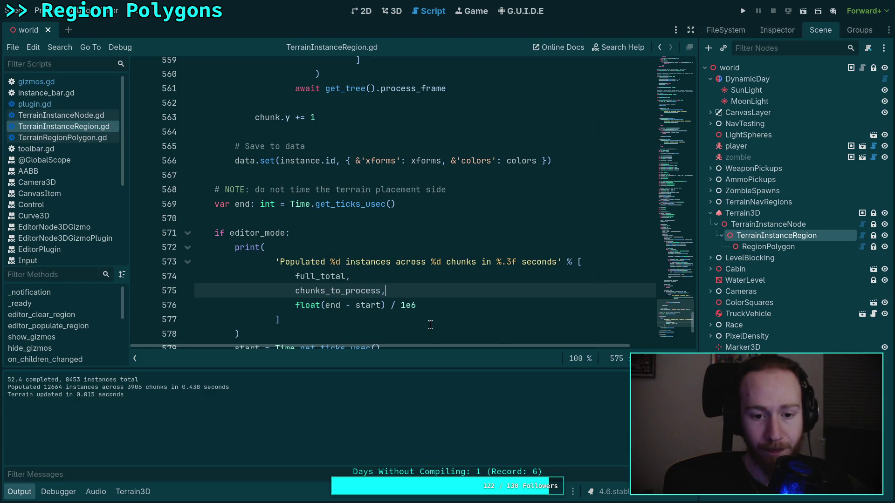
left_click(434, 322)
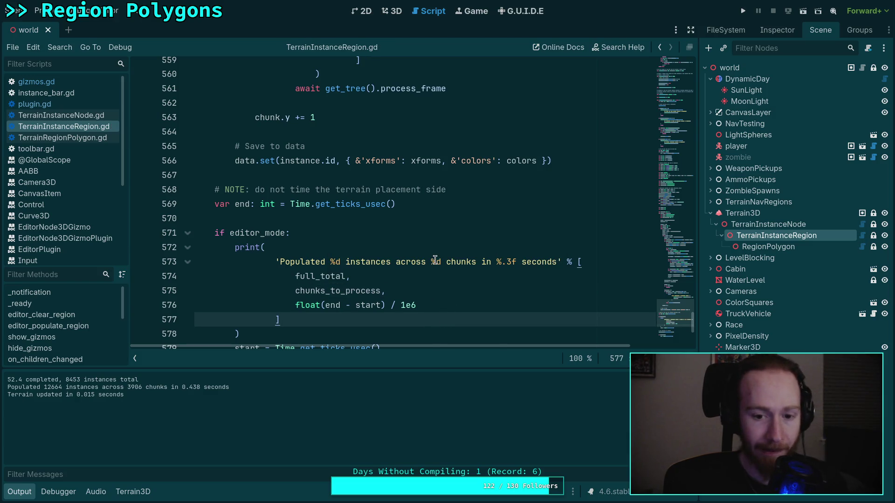
scroll(435, 258, "up", 1)
scroll(435, 258, "up", 3)
scroll(435, 258, "down", 3)
scroll(385, 272, "up", 7)
scroll(385, 271, "up", 9)
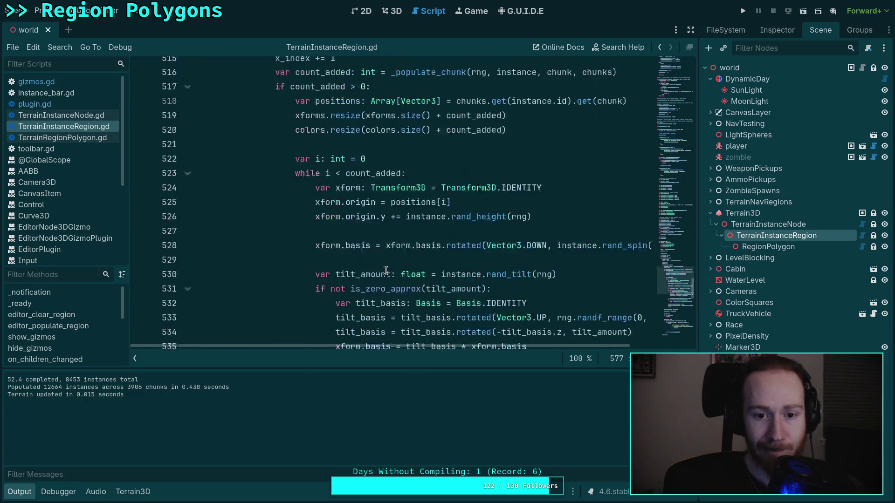
scroll(385, 271, "down", 12)
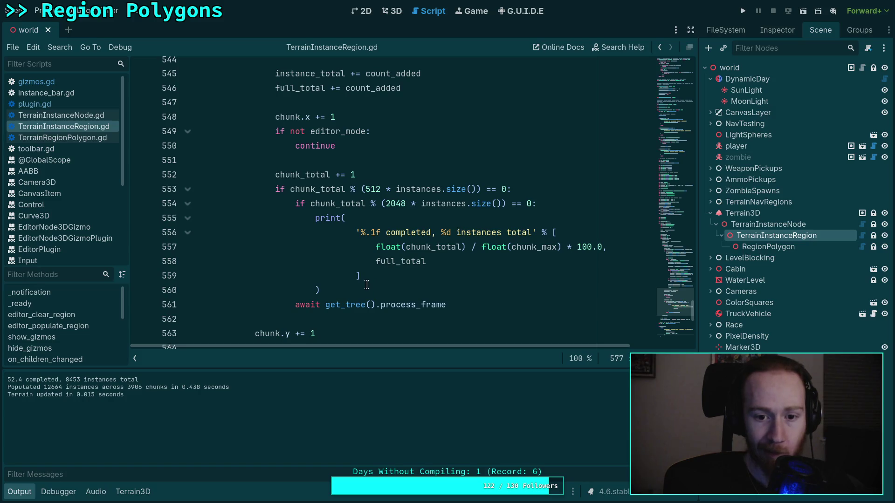
scroll(368, 280, "up", 20)
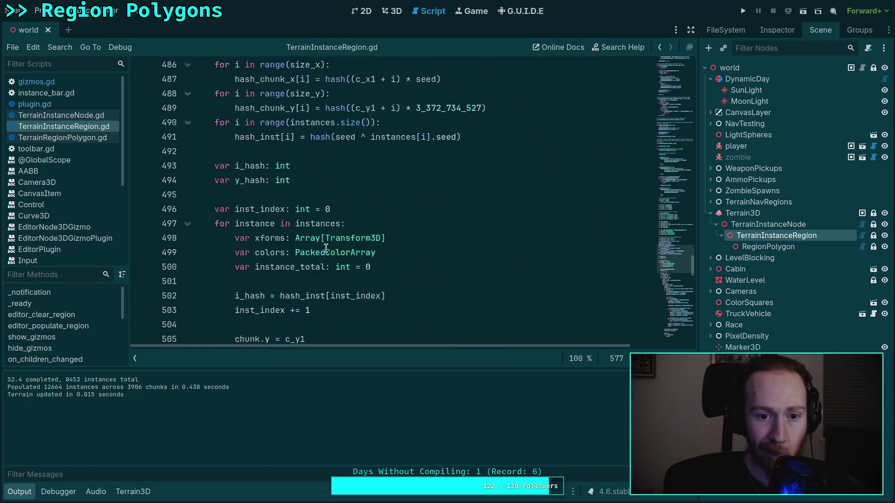
scroll(342, 236, "up", 3)
scroll(368, 224, "down", 4)
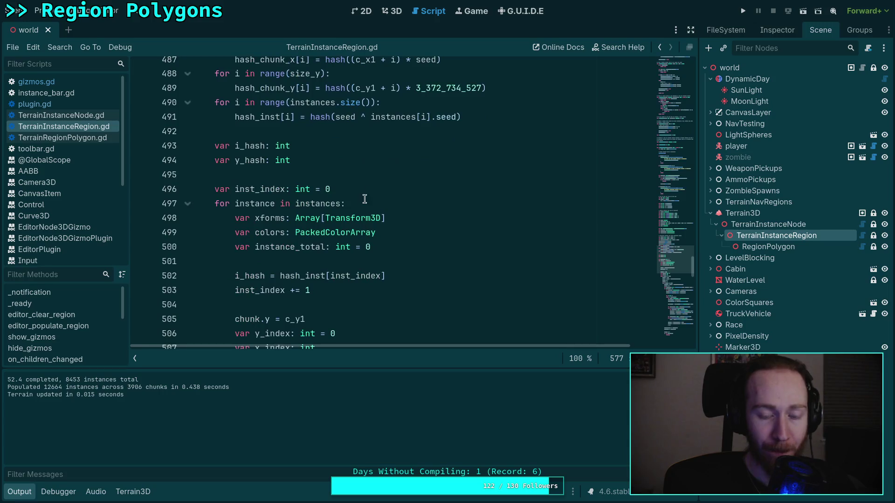
scroll(410, 187, "up", 7)
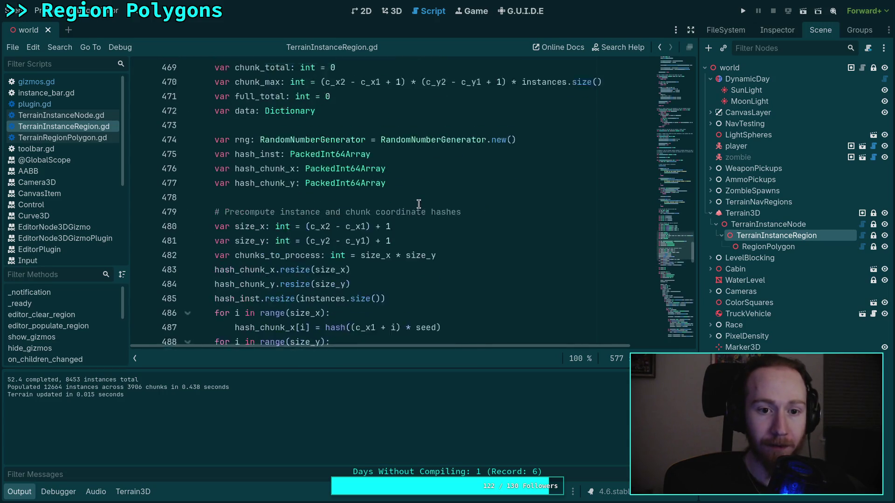
scroll(424, 206, "up", 2)
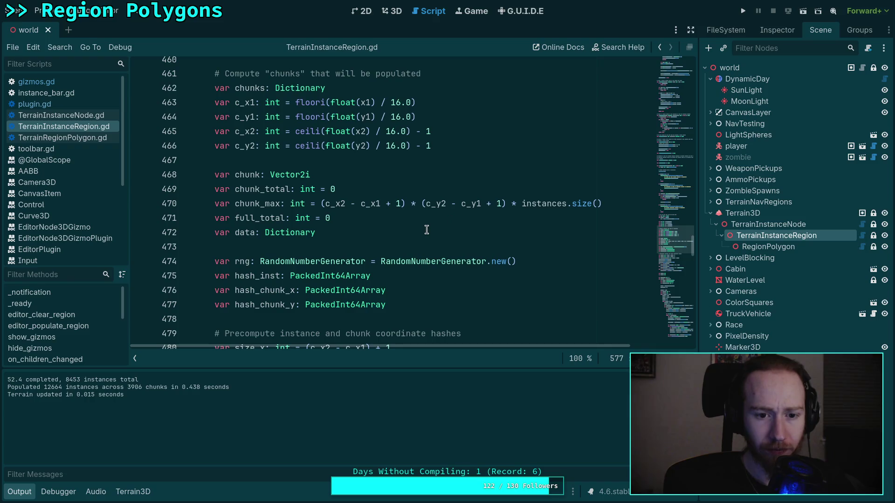
double_click(262, 218)
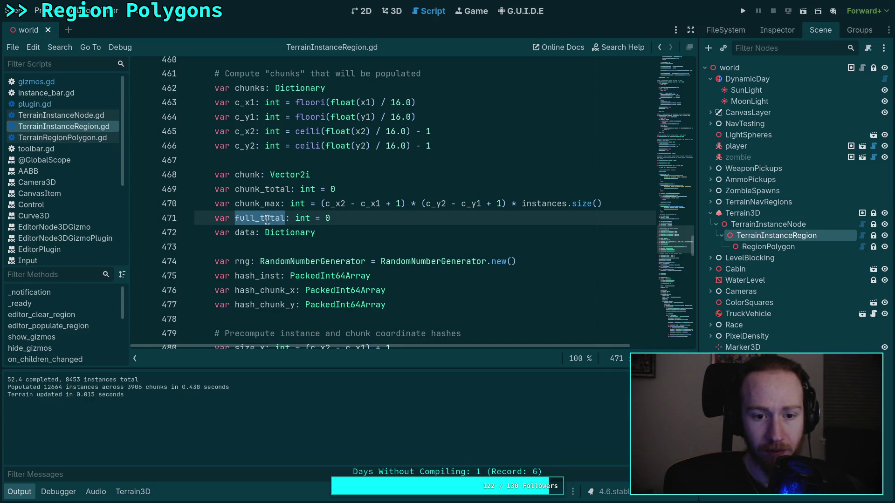
scroll(263, 212, "up", 2)
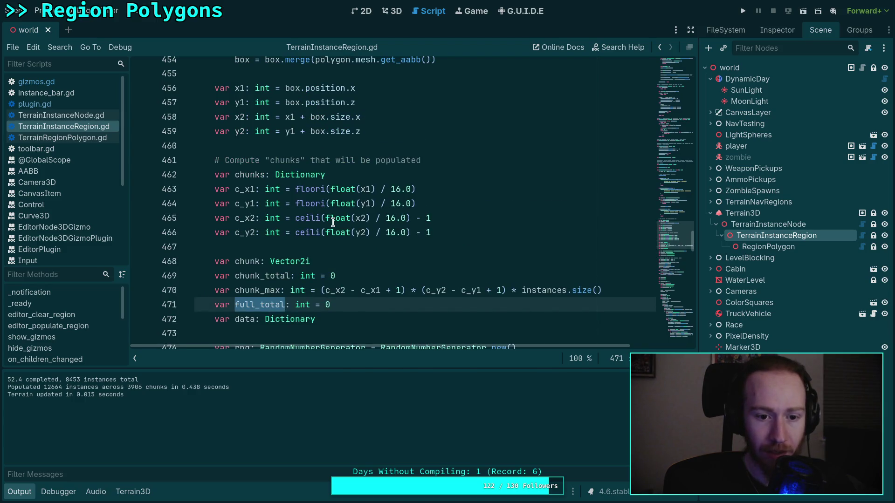
scroll(332, 222, "up", 6)
scroll(328, 212, "down", 9)
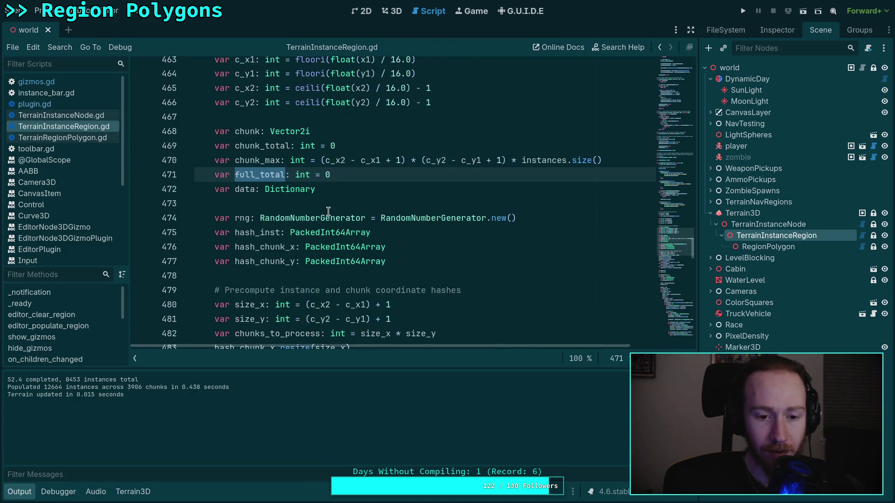
scroll(328, 212, "down", 18)
scroll(431, 213, "down", 8)
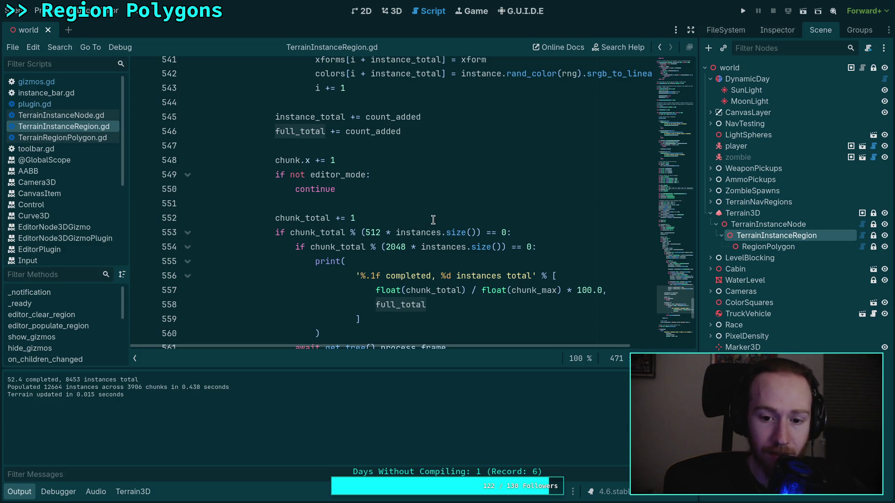
scroll(433, 220, "up", 20)
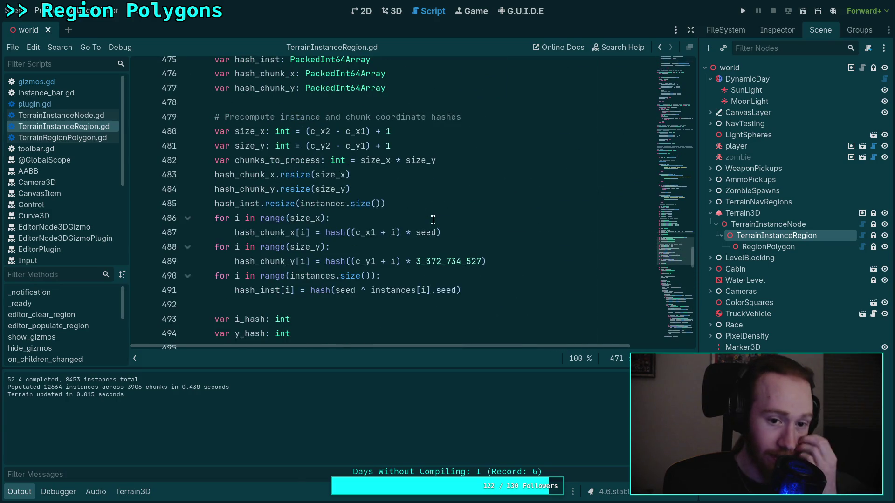
scroll(433, 220, "up", 2)
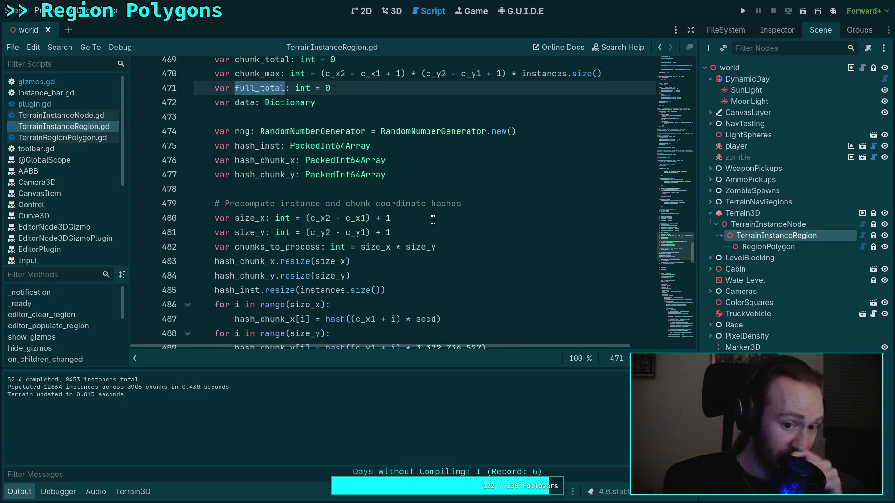
left_click(462, 247)
scroll(510, 248, "down", 2)
Add print('Starting region population, %d chunks with %d instance types') using chunks_to_process and instances.size().
key("Return")
key("Return")
key("Up")
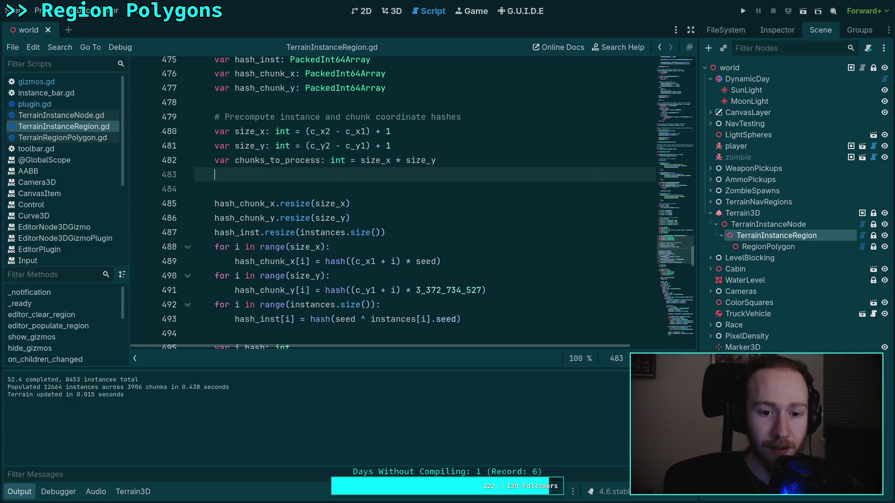
key("Return")
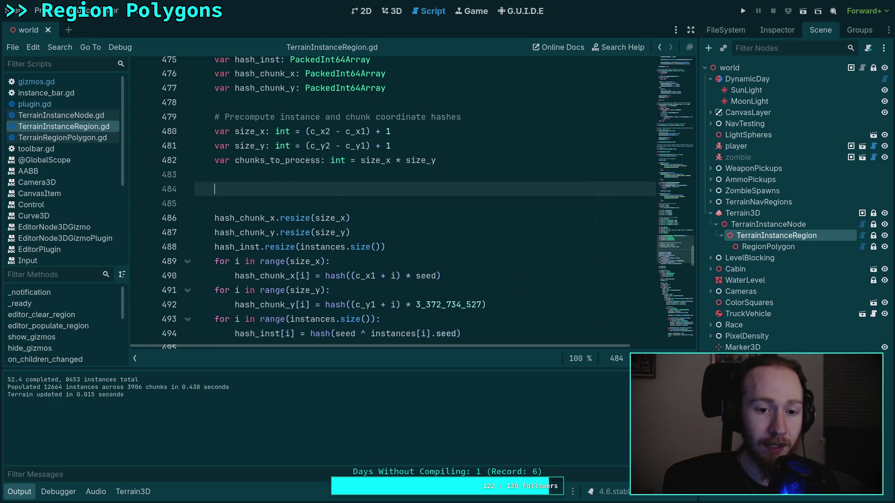
type("print('Start")
type("ing ")
type("region pop")
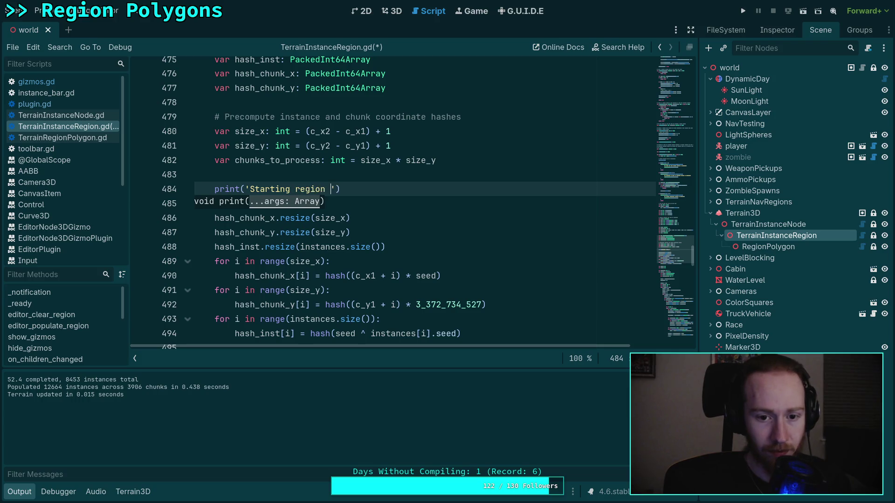
type("lation")
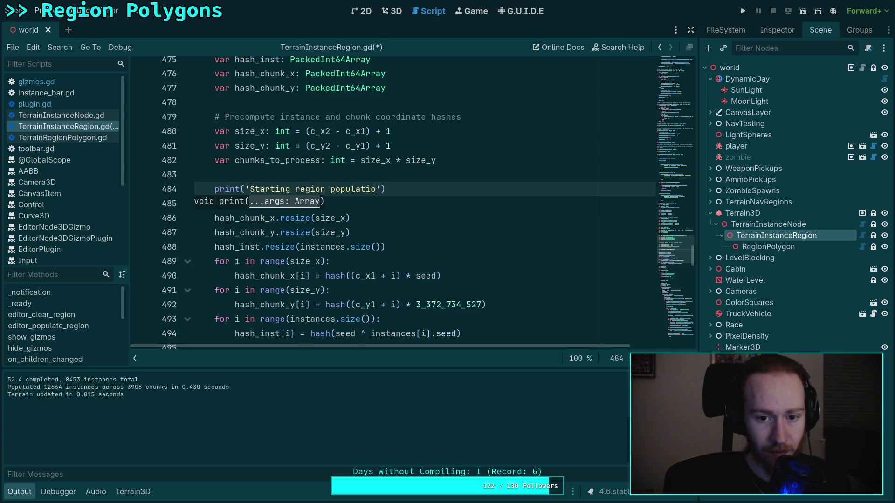
type(", ")
type("^")
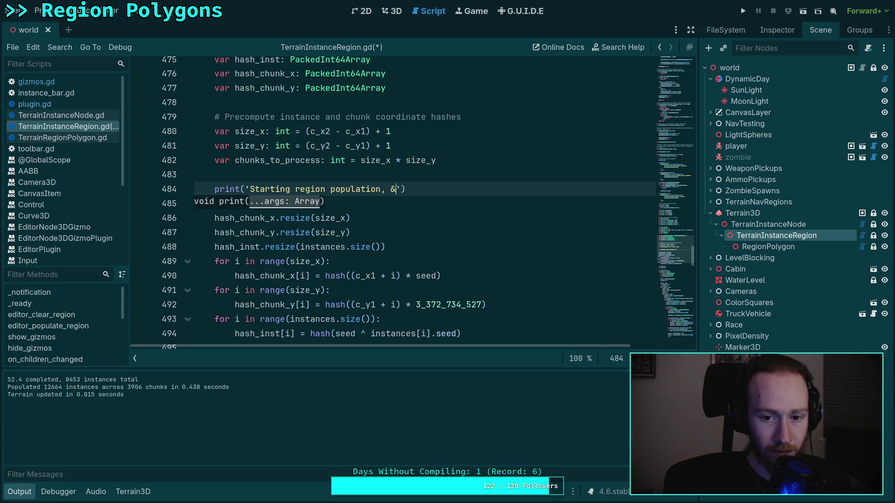
type("d")
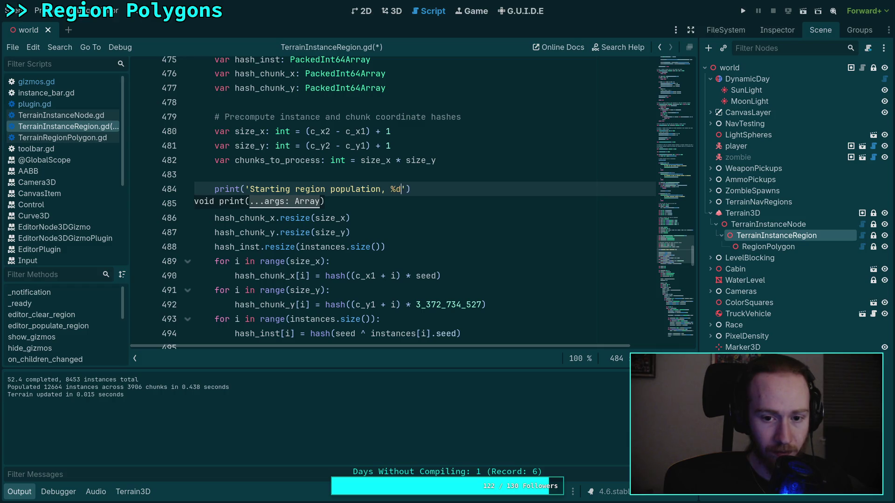
type("chunks with $")
key("BackSpace")
type("d instance t")
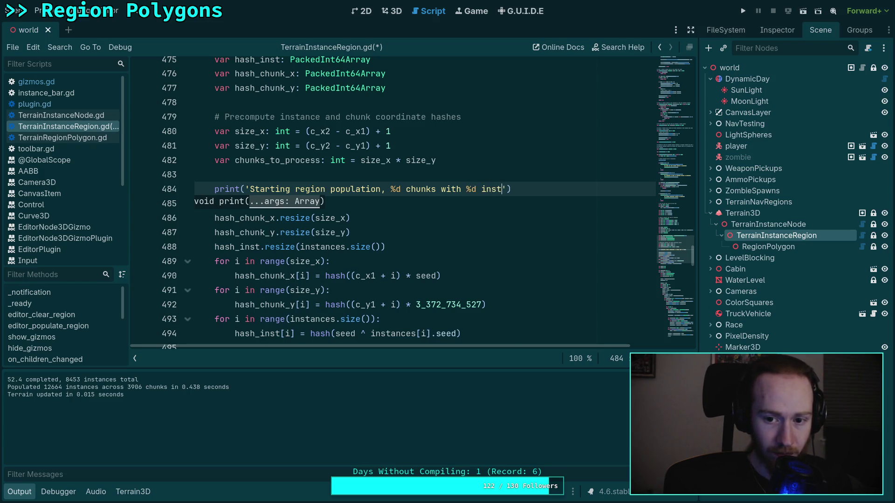
type("ypes")
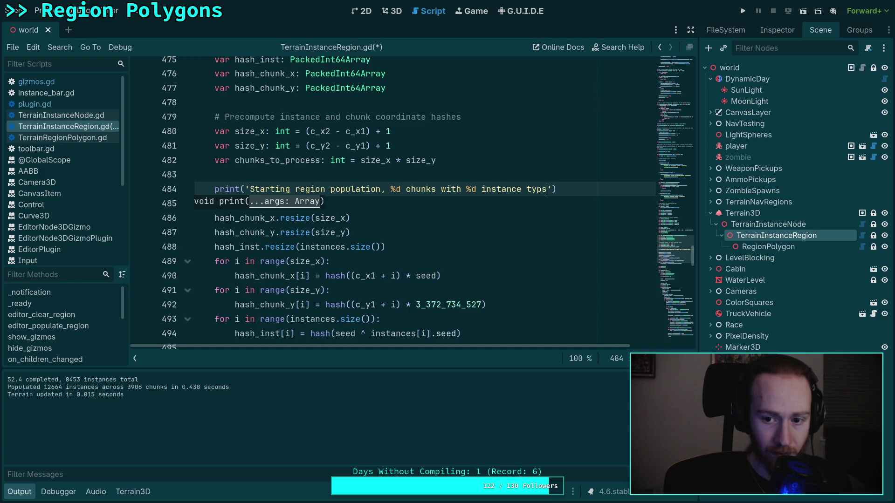
type("' ")
type("% [")
type("chunks_to_process,")
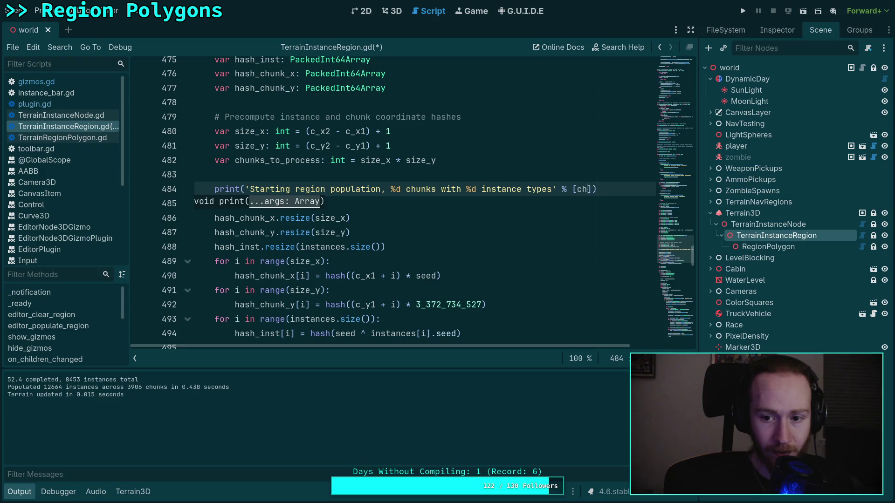
type(" inst")
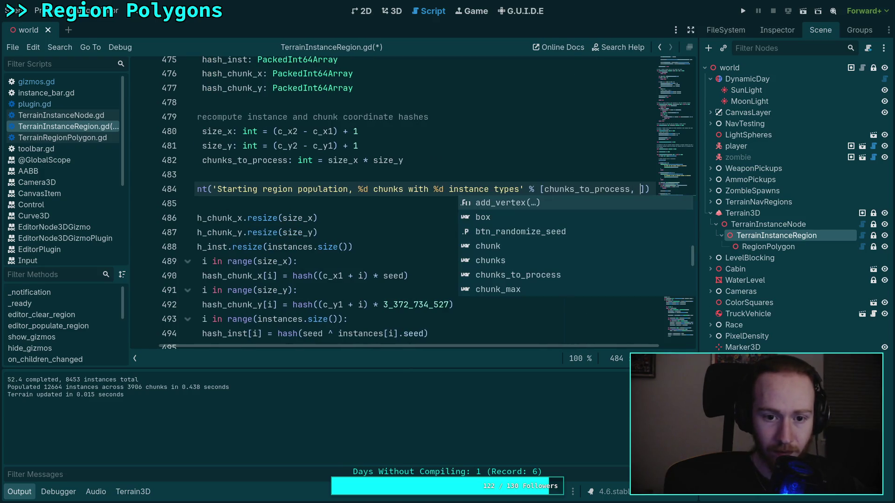
key("Return")
type(".size")
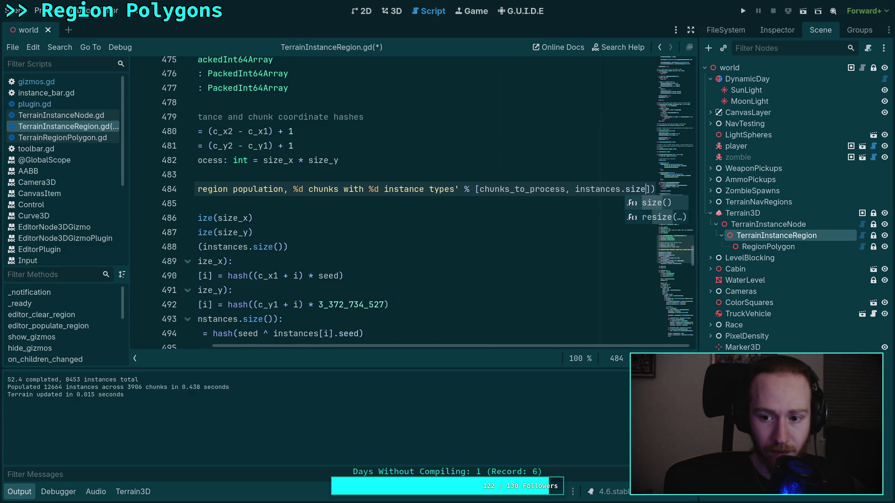
key("Return")
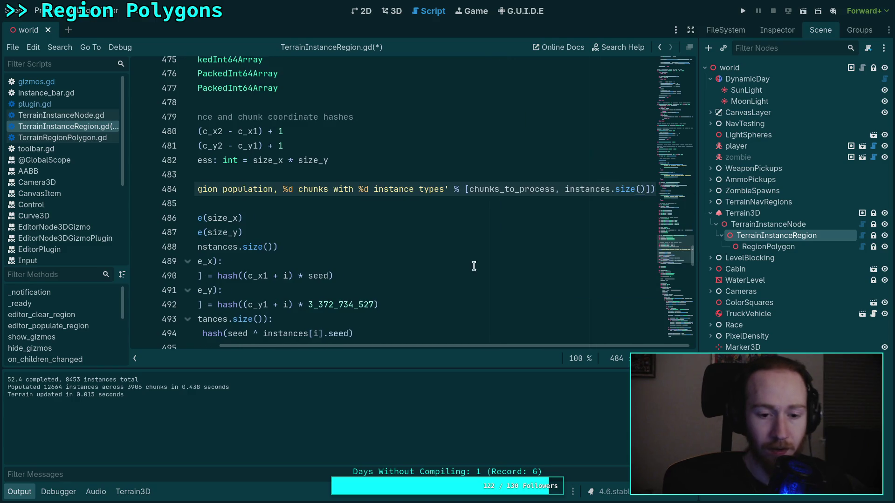
Check where instances is used in the loop, collapse the output log, and save the script.
left_click_drag(404, 347, 315, 348)
scroll(319, 267, "down", 4)
double_click(319, 247)
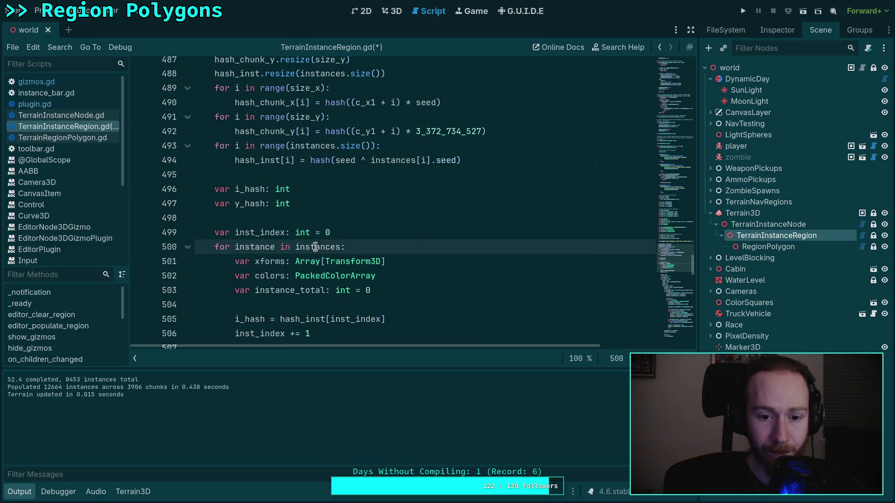
scroll(389, 279, "up", 1)
scroll(389, 278, "down", 4)
scroll(326, 260, "up", 3)
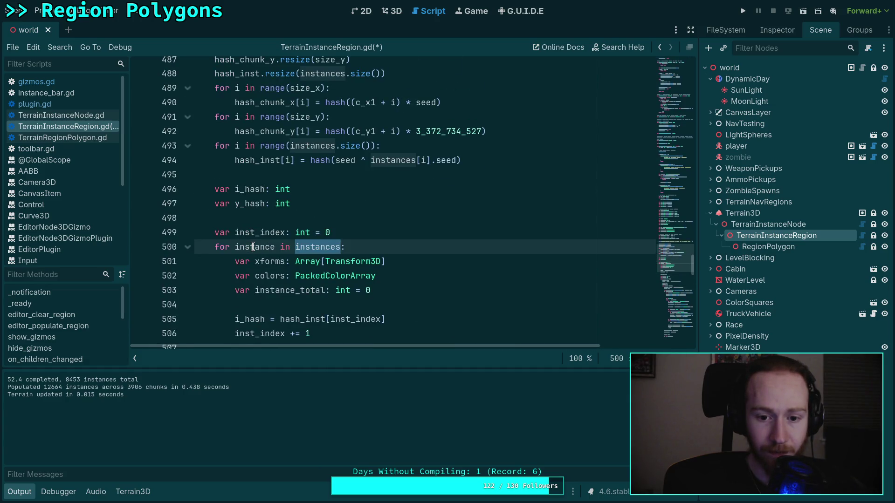
left_click(252, 247)
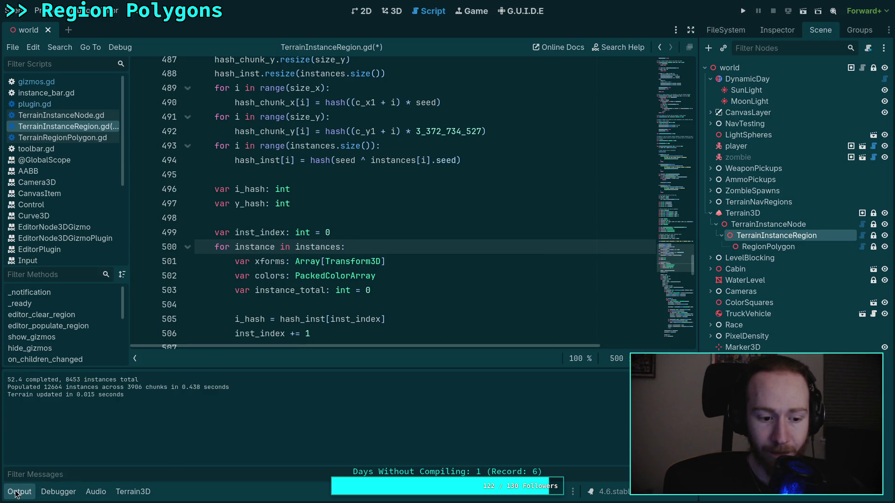
left_click(19, 492)
scroll(471, 284, "up", 6)
left_click(471, 284)
key("ctrl+s")
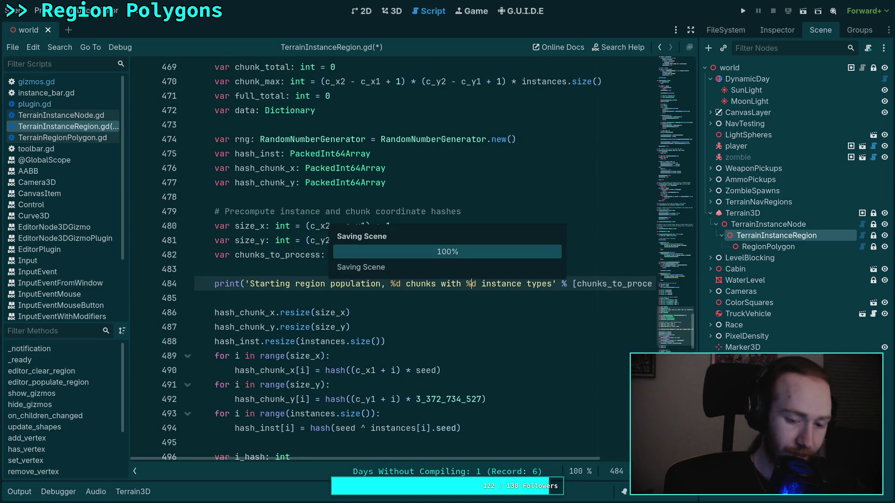
Change the chunk_total modulo interval from 512 to 128 and save the script.
scroll(418, 310, "down", 3)
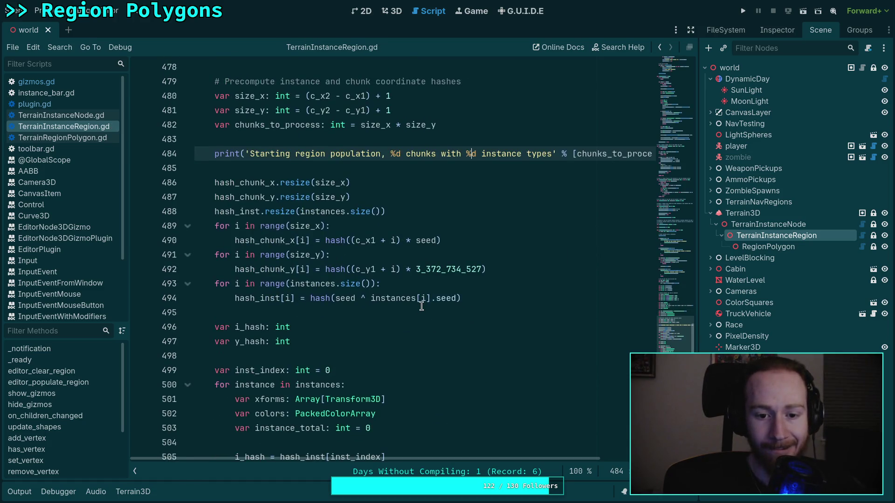
scroll(420, 308, "down", 2)
scroll(421, 306, "down", 3)
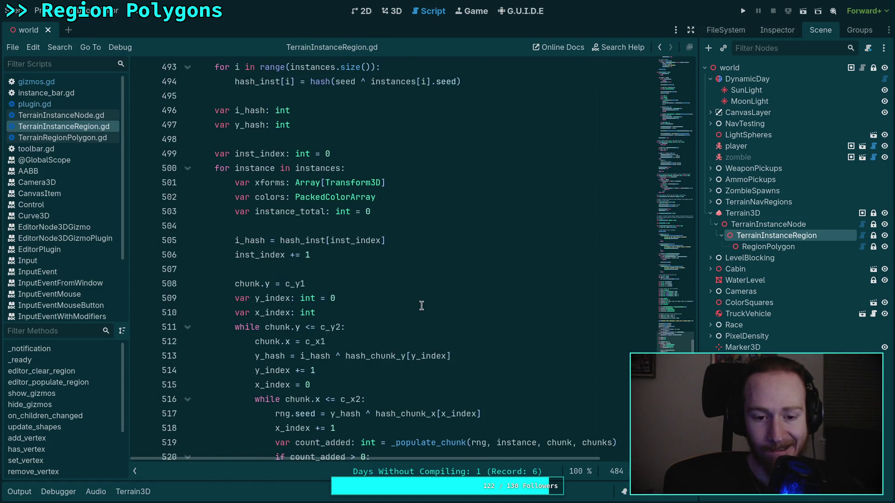
scroll(421, 306, "down", 13)
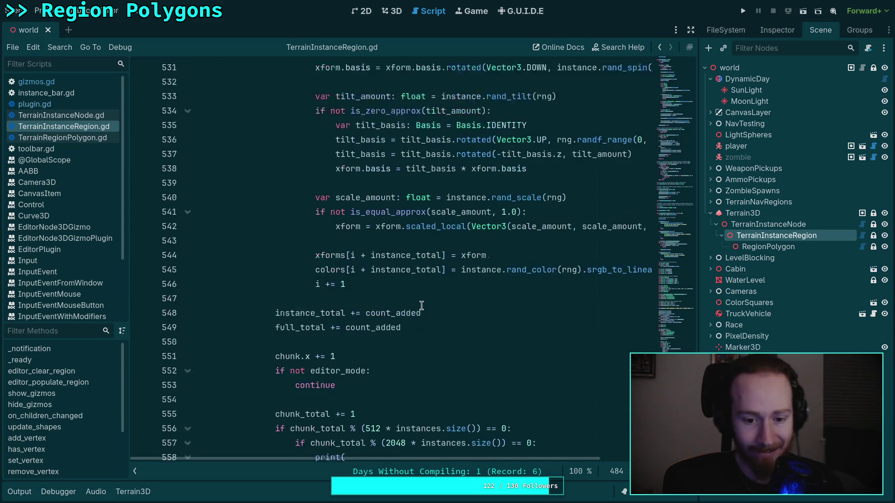
scroll(421, 305, "down", 4)
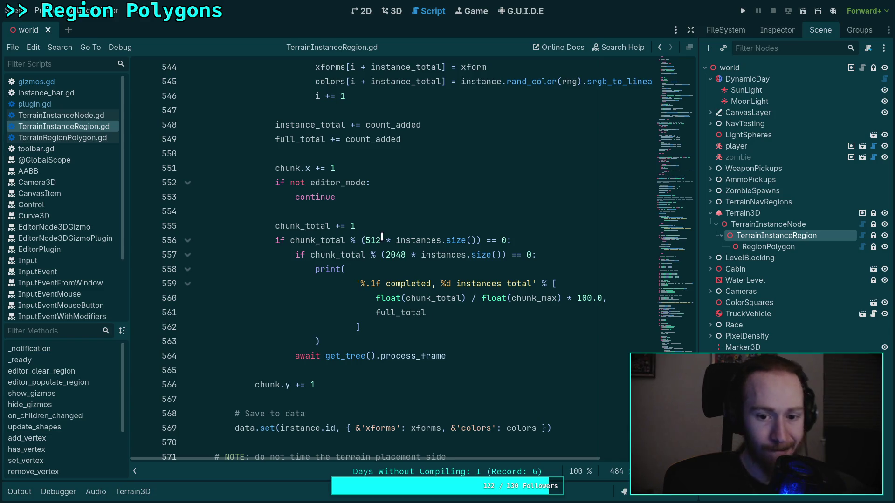
left_click_drag(381, 240, 367, 240)
type("(128")
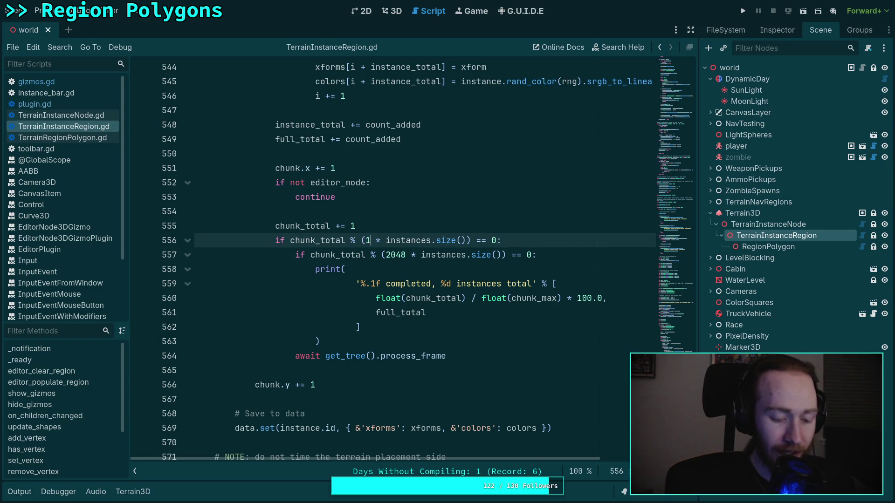
key("ctrl+s")
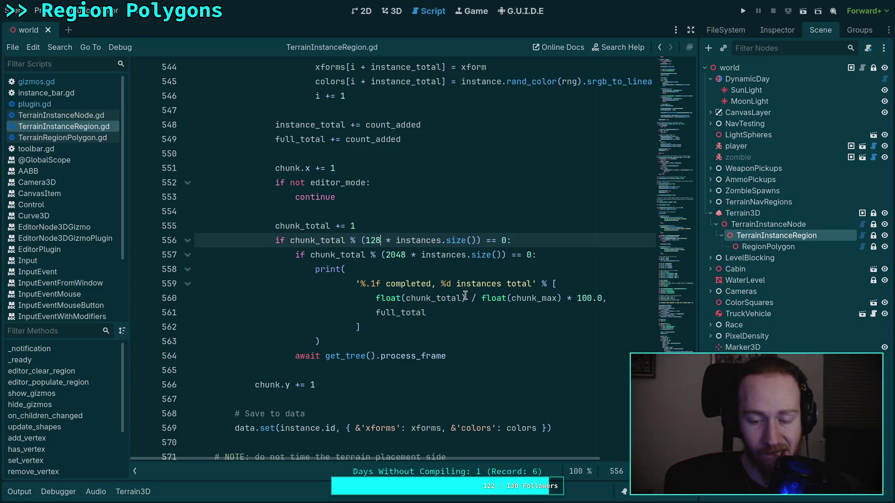
Populate the region in the 3D view, then clear it and repopulate it with trees.
left_click(392, 10)
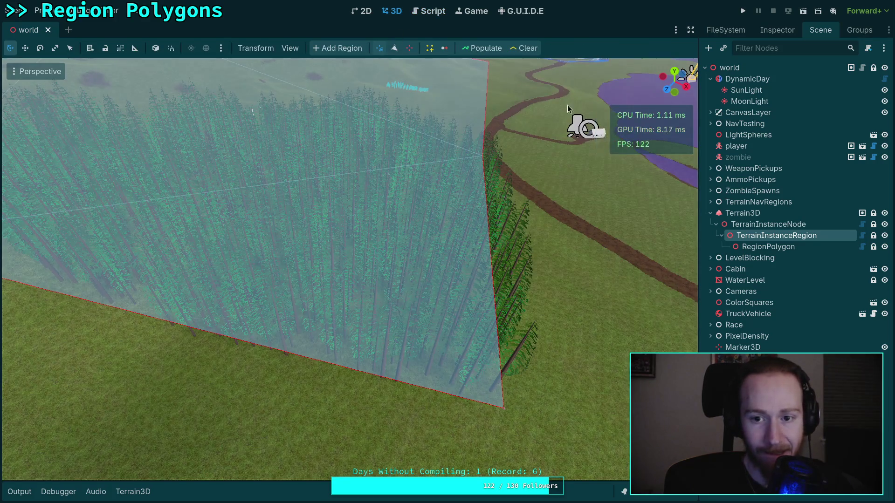
left_click(486, 48)
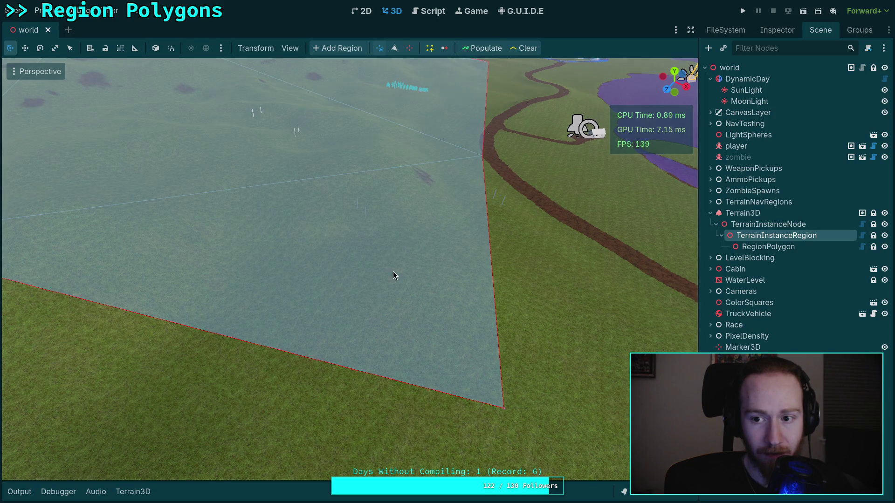
left_click_drag(406, 284, 418, 257)
left_click(526, 48)
left_click(484, 48)
left_click_drag(440, 184, 429, 205)
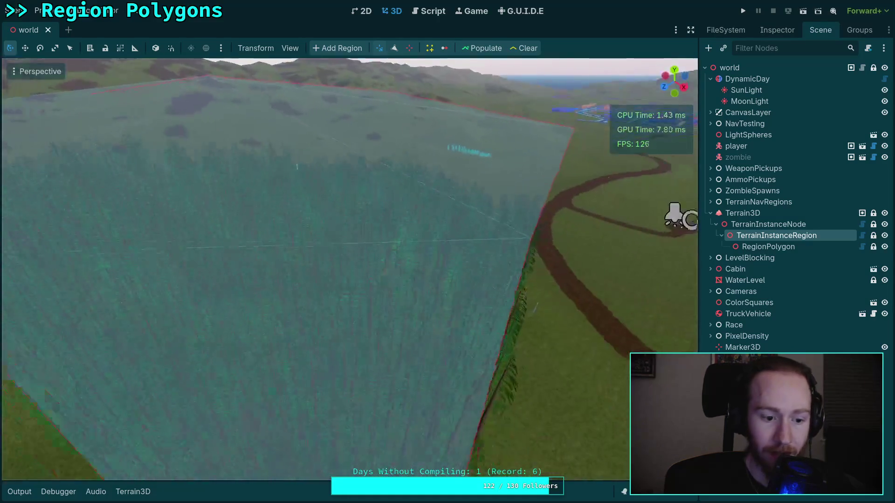
Review the population timings in the output log, clear the trees again, and tilt the view over the region.
left_click(19, 491)
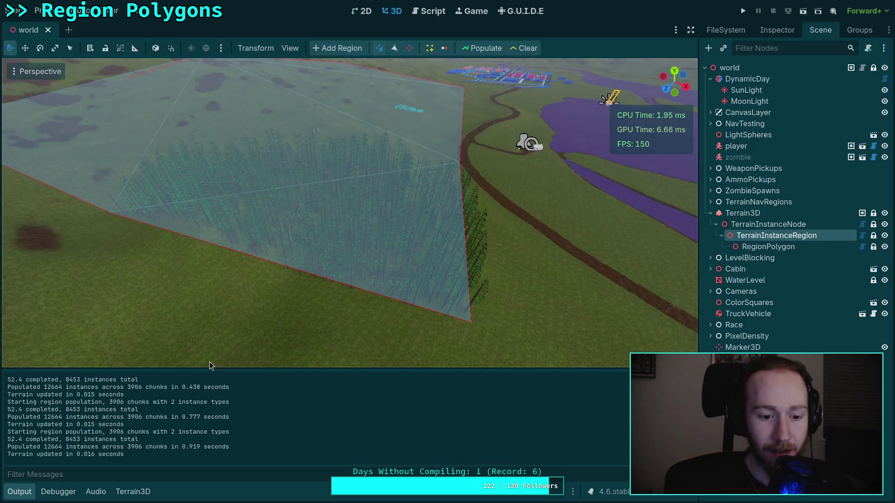
mouse_move(251, 301)
left_mouse_down()
mouse_move(256, 261)
mouse_move(262, 284)
left_mouse_up()
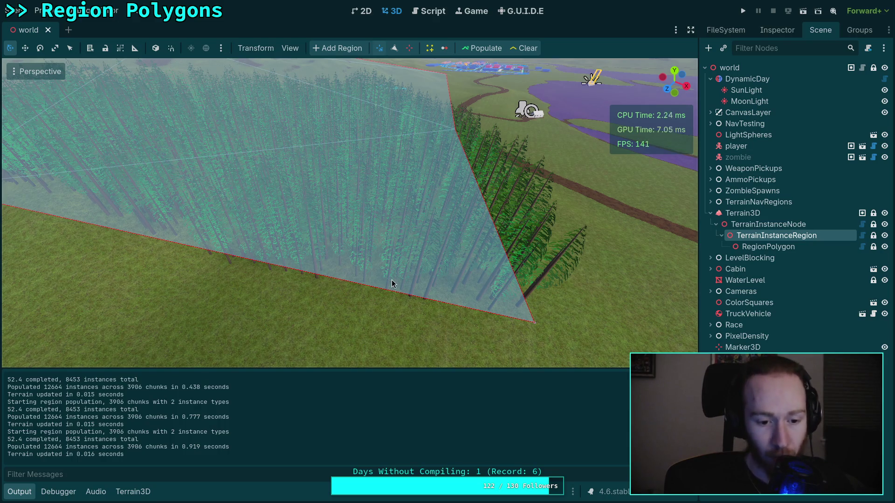
scroll(336, 286, "down", 5)
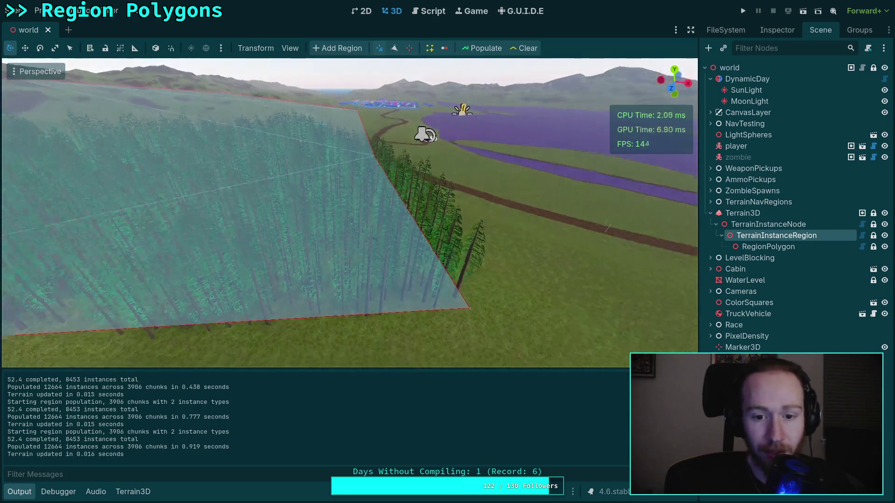
scroll(349, 213, "down", 3)
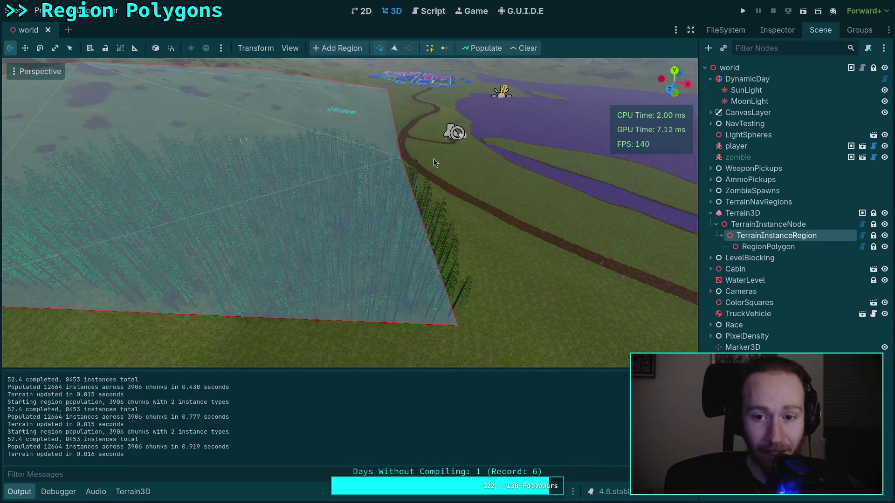
left_click(526, 48)
scroll(474, 85, "up", 3)
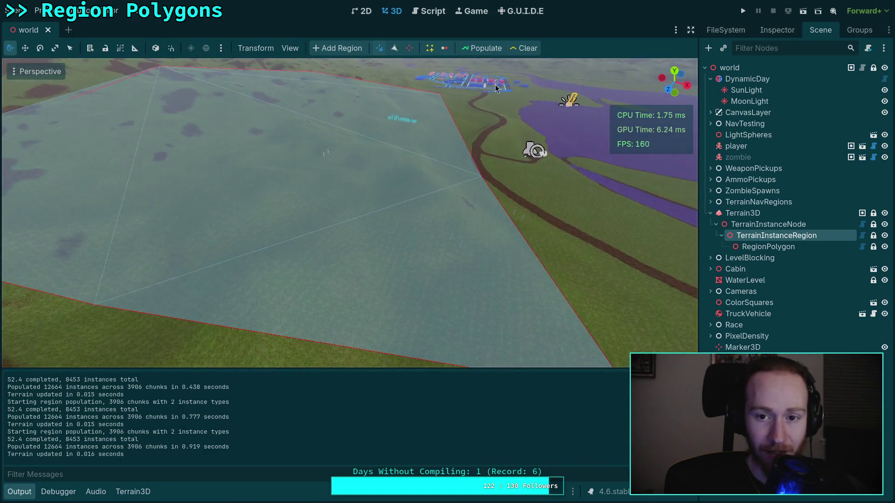
left_click_drag(474, 84, 550, 66)
left_click_drag(349, 213, 331, 177)
left_click(432, 14)
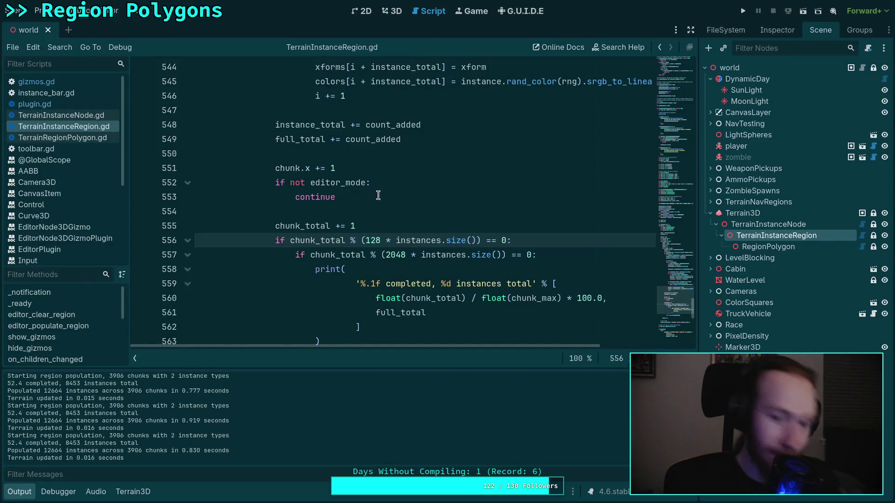
Set the interval to 2048, dedent the print block, delete the duplicate chunk_total check, and save.
double_click(381, 153)
type("2048")
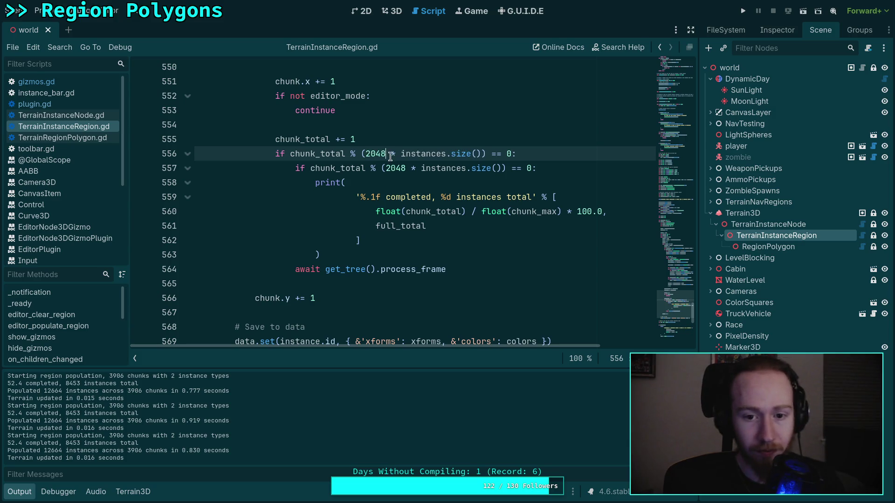
left_click(313, 168)
key("shift+Tab")
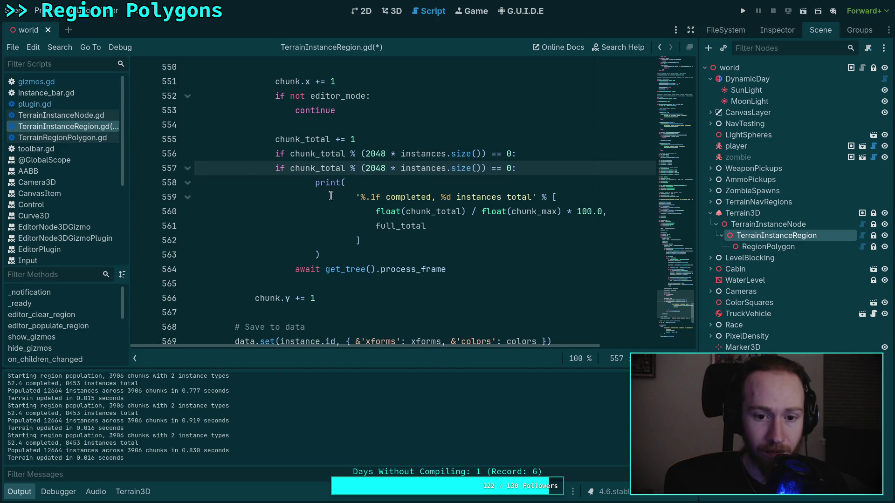
left_click_drag(325, 182, 319, 255)
key("shift+Tab")
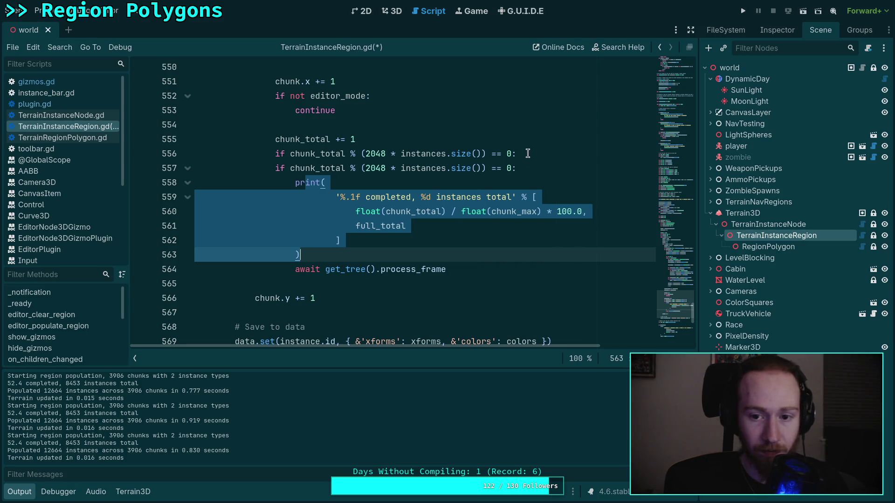
left_click_drag(526, 154, 528, 140)
key("BackSpace")
key("ctrl+s")
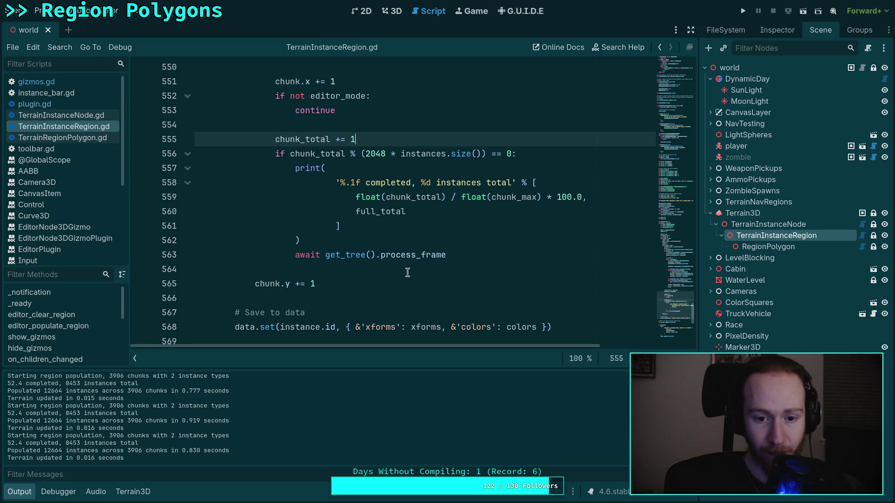
mouse_move(401, 257)
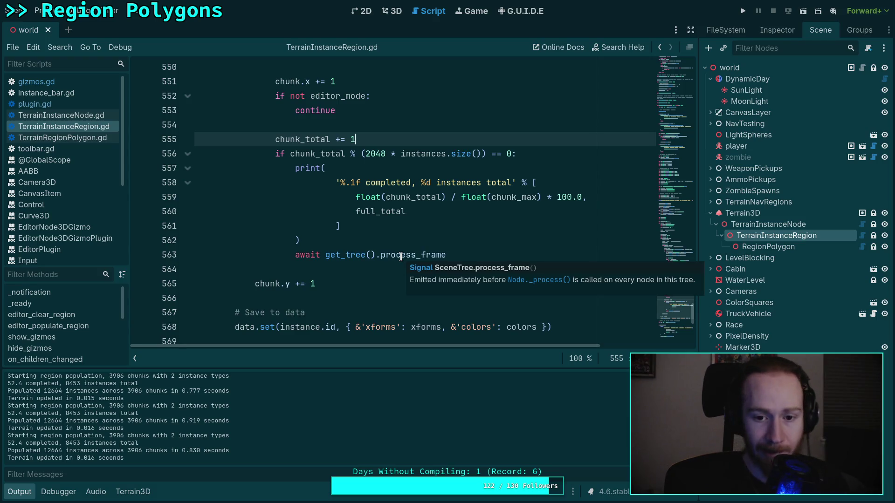
Remove 'across %d chunks' and the chunks_to_process argument from the populate summary print.
left_click(397, 15)
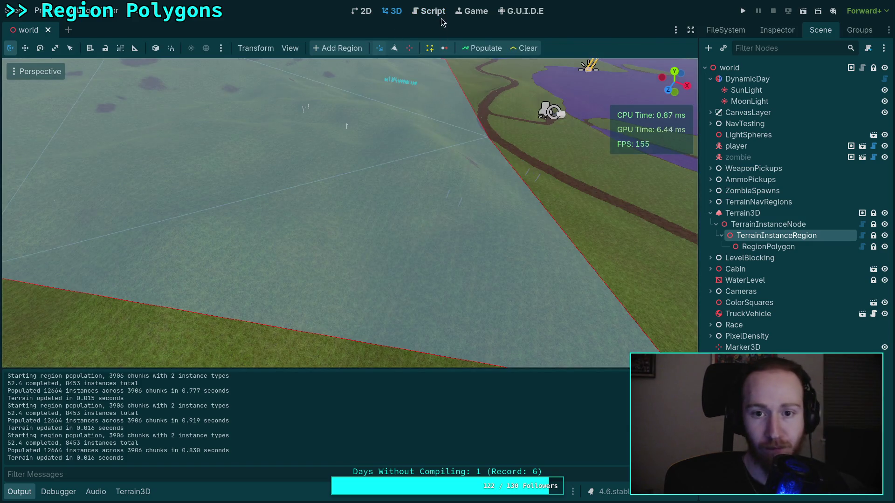
left_click(433, 12)
scroll(420, 250, "up", 2)
scroll(404, 260, "down", 4)
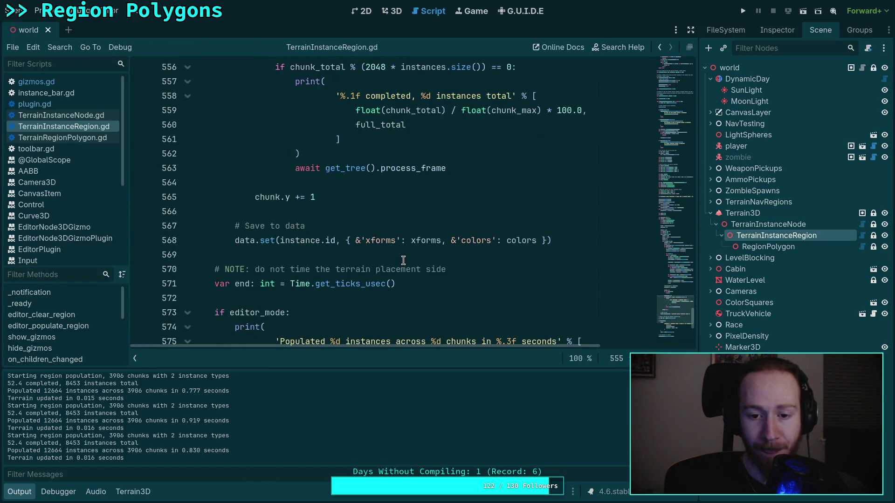
scroll(404, 260, "down", 2)
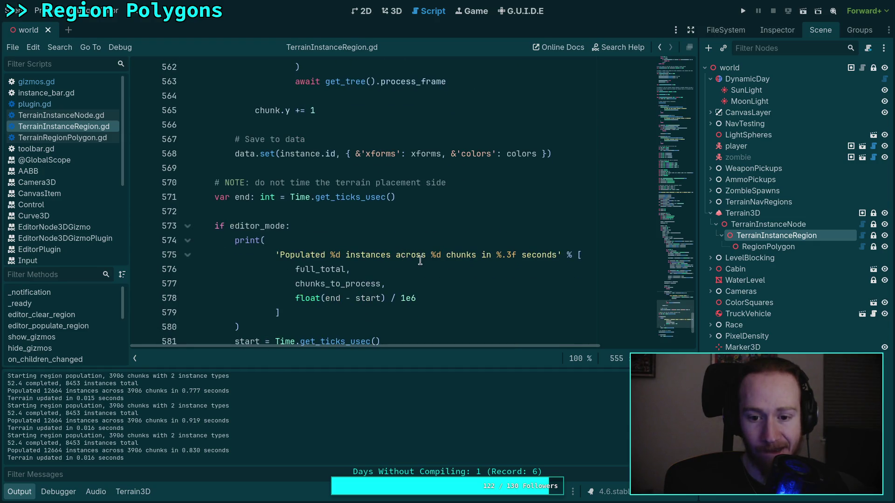
left_click_drag(397, 256, 478, 257)
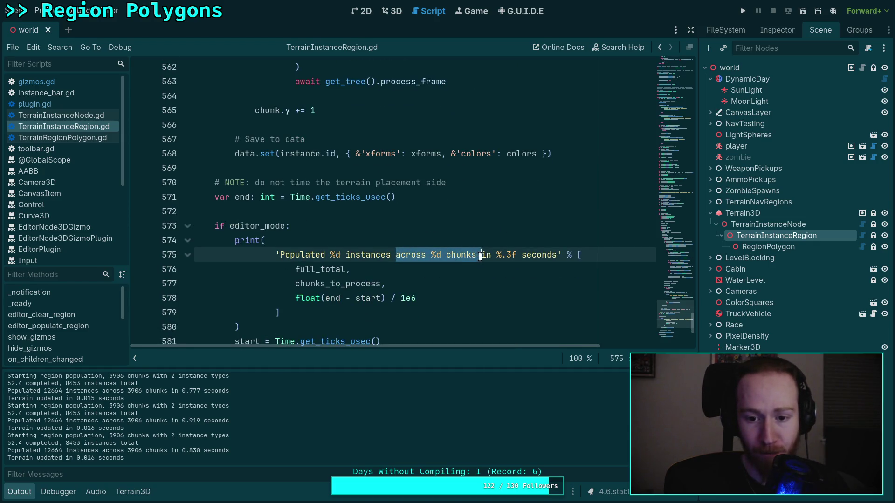
key("BackSpace")
left_click_drag(407, 286, 350, 270)
key("BackSpace")
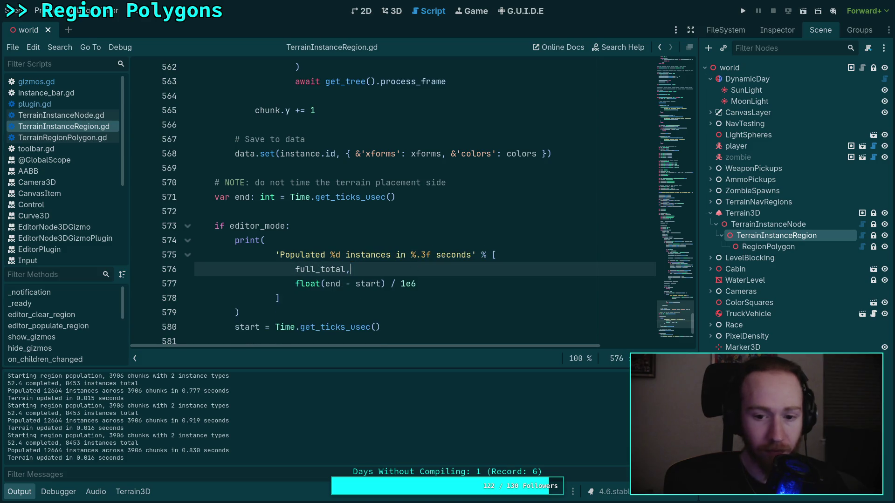
Save the region script and return to the 3D scene view.
key("ctrl+s")
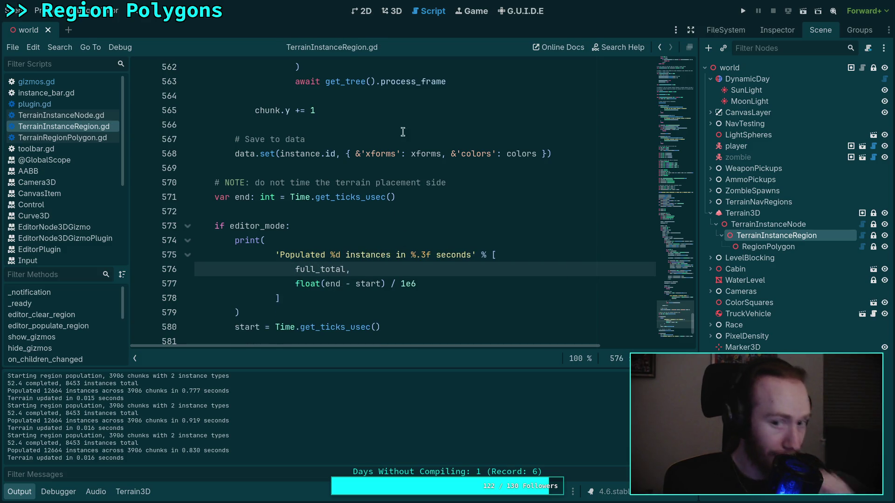
scroll(386, 113, "up", 4)
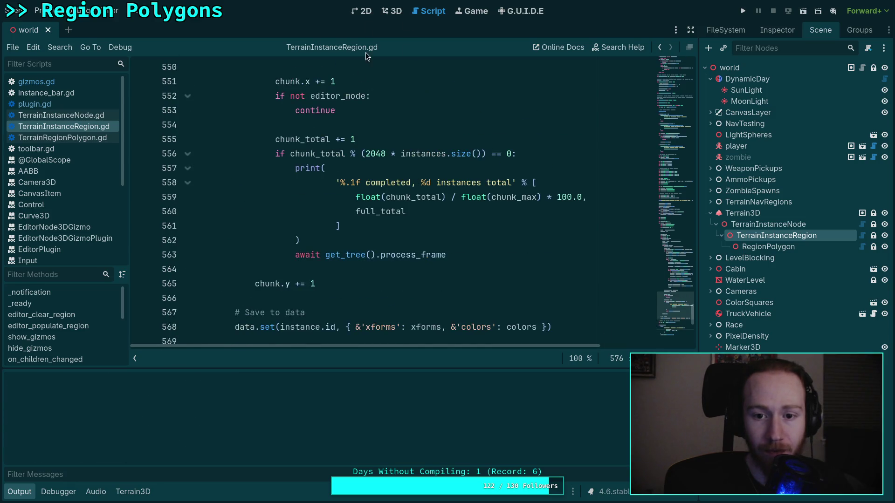
key("ctrl+F2")
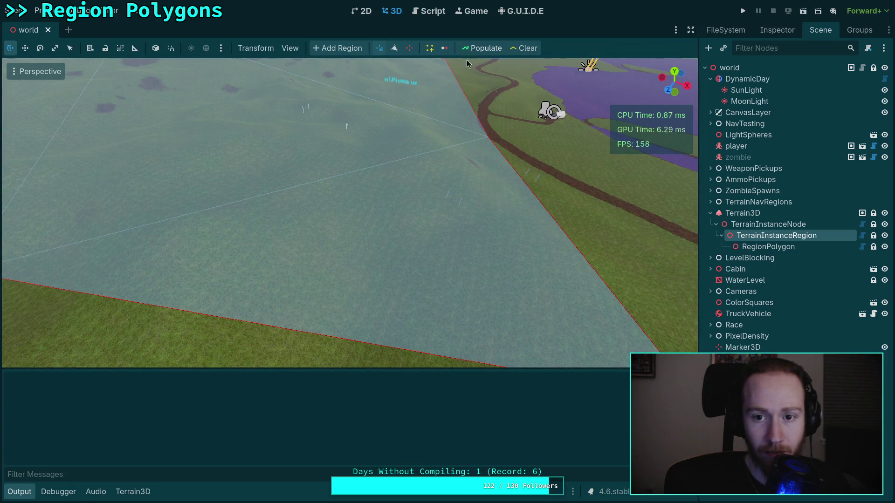
scroll(455, 83, "down", 3)
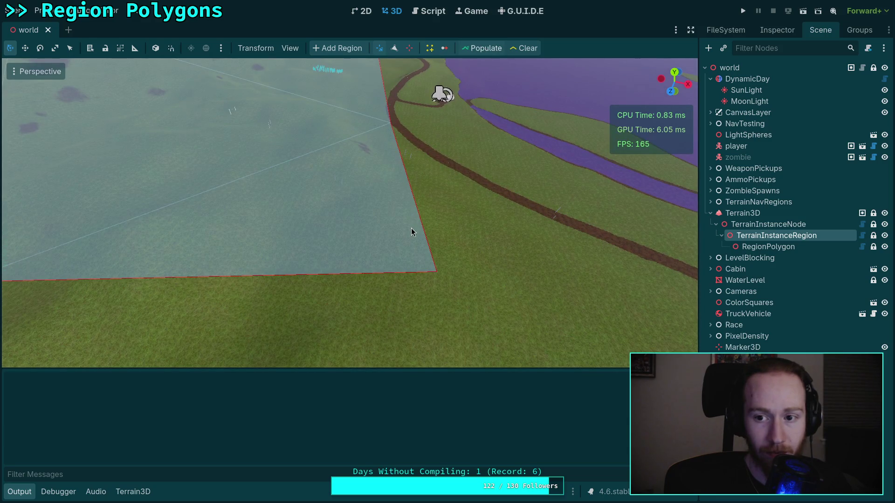
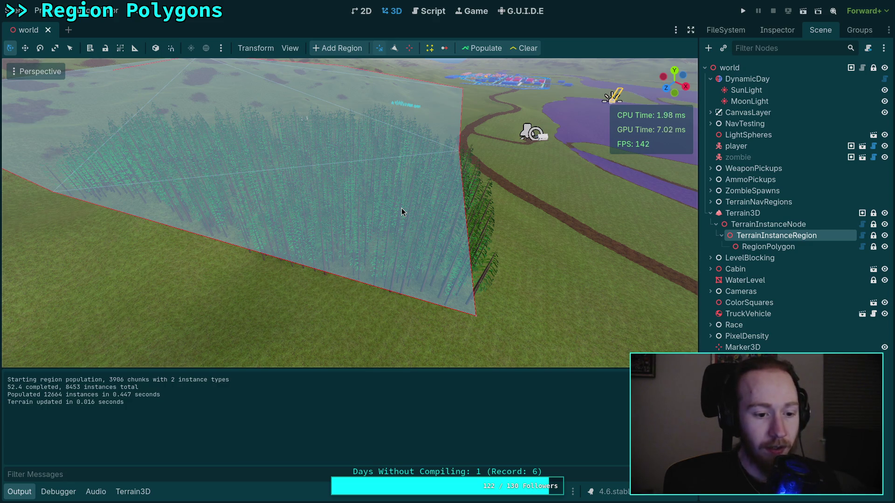
Clear the planted trees from the region polygon's area.
mouse_move(296, 245)
left_mouse_down()
mouse_move(242, 237)
mouse_move(280, 214)
left_mouse_up()
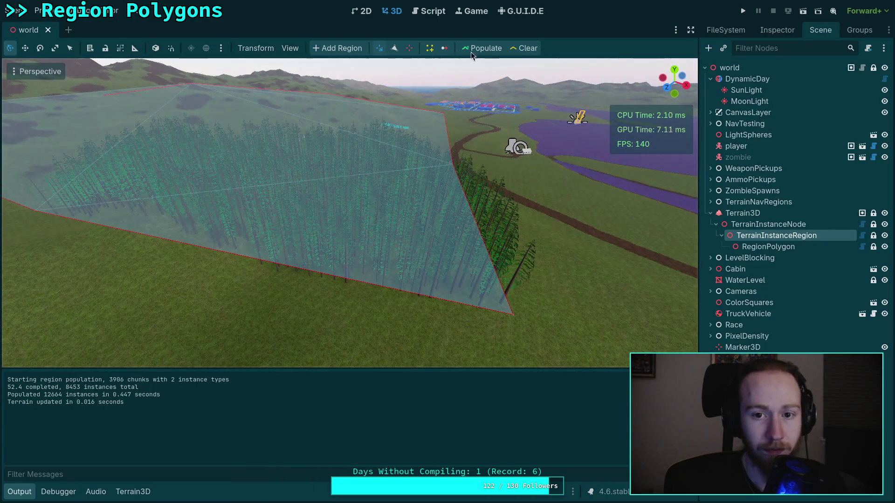
left_click(516, 48)
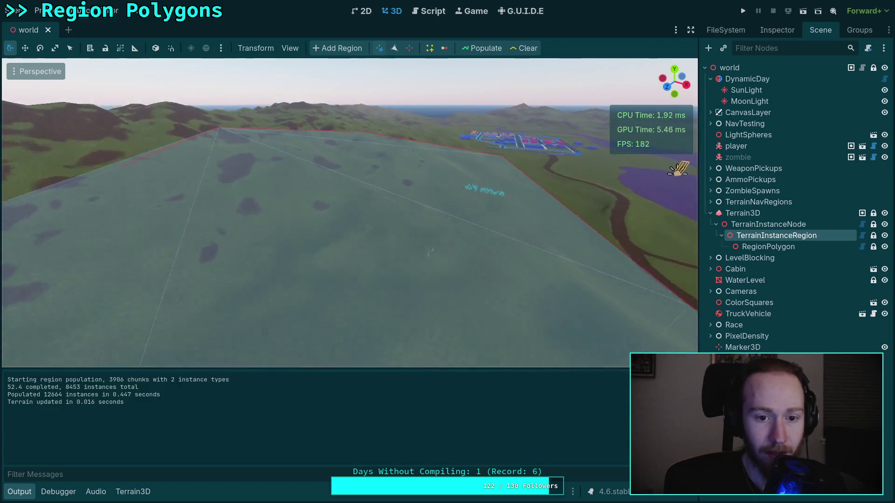
mouse_move(397, 218)
left_mouse_down()
mouse_move(340, 219)
mouse_move(573, 239)
left_mouse_up()
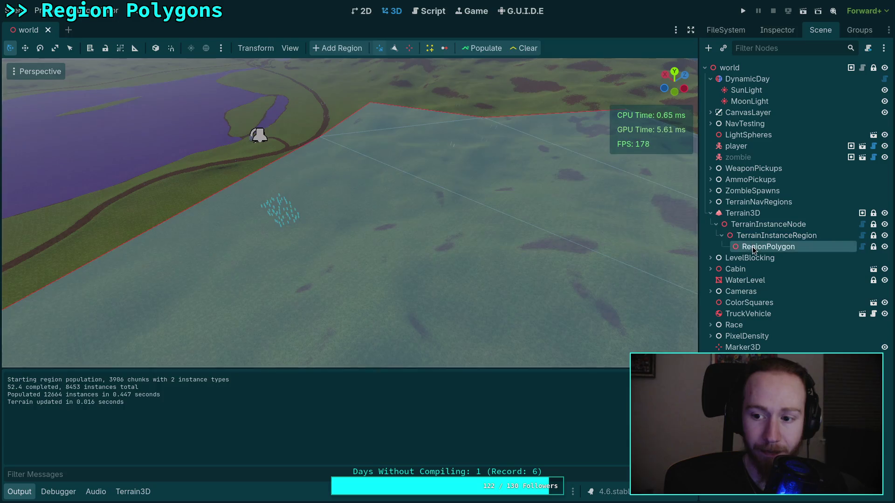
Delete the RegionPolygon node from the Scene dock and confirm the deletion.
left_click(752, 247)
key("Delete")
key("Return")
Select TerrainInstanceRegion and clear the Output log.
left_click(768, 224)
left_click_drag(540, 225, 600, 219)
left_click(778, 240)
left_click_drag(286, 259, 303, 262)
key("ctrl+alt+k")
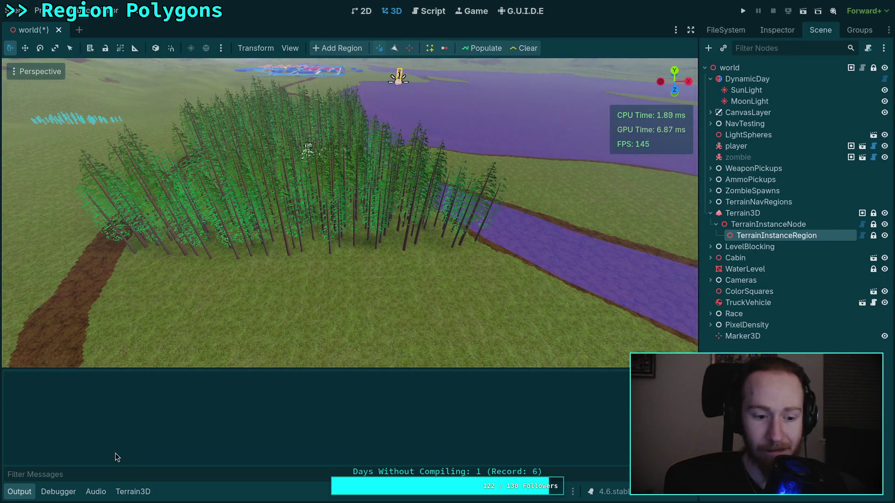
Reselect TerrainInstanceRegion to print the instance-bar stack trace, then show the FileSystem dock.
left_click(768, 224)
left_click(776, 235)
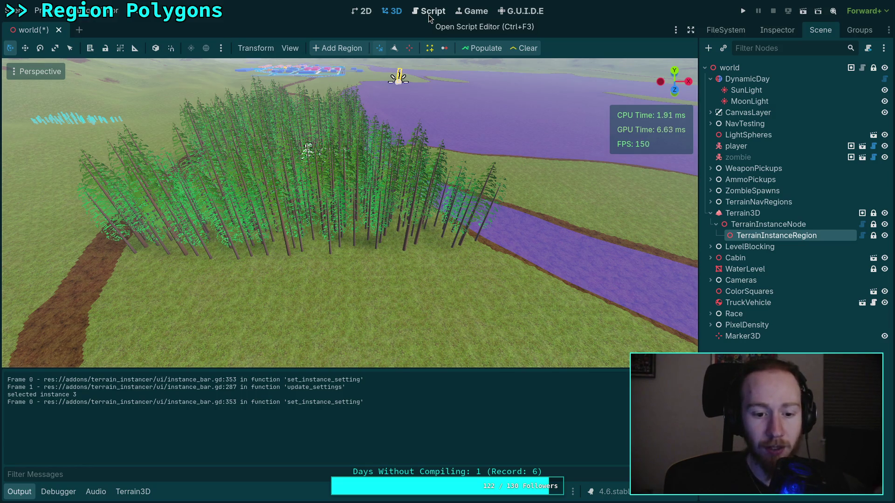
left_click(725, 29)
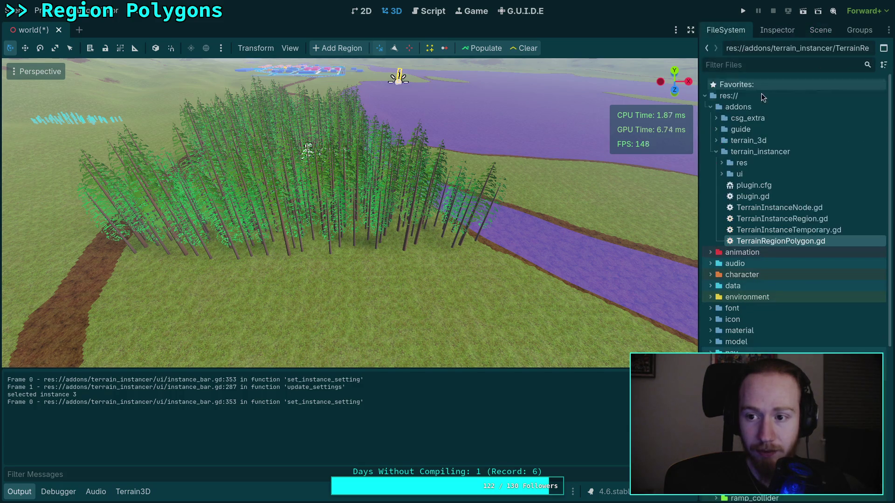
Remove the print_stack() debug line from ui/instance_bar.gd and save it.
double_click(739, 174)
double_click(769, 196)
scroll(379, 170, "down", 3)
scroll(255, 221, "up", 2)
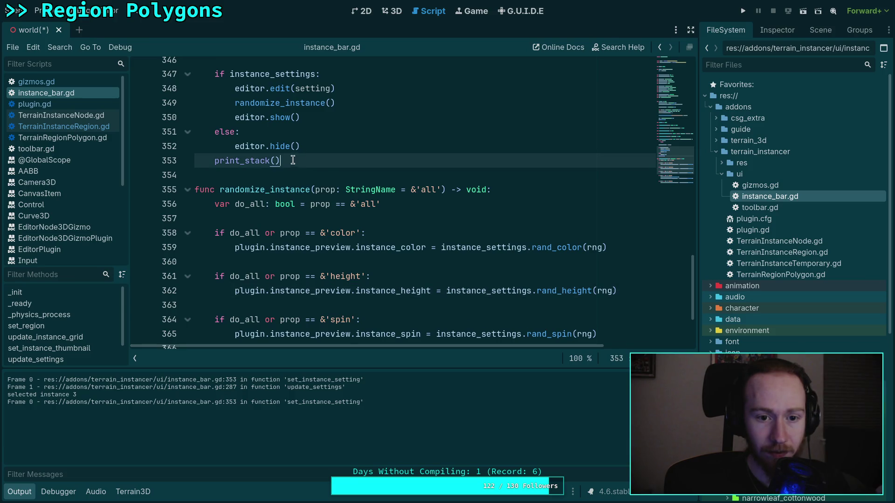
left_click_drag(284, 161, 312, 148)
scroll(398, 199, "up", 2)
key("BackSpace")
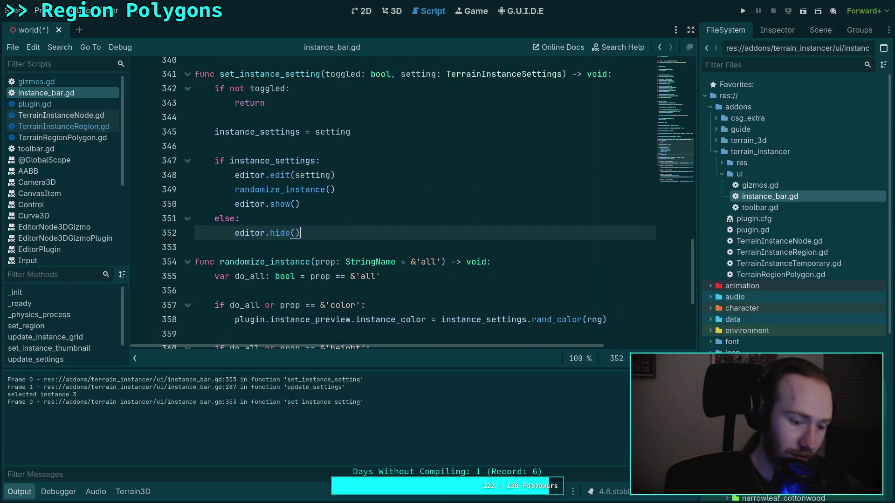
key("ctrl+s")
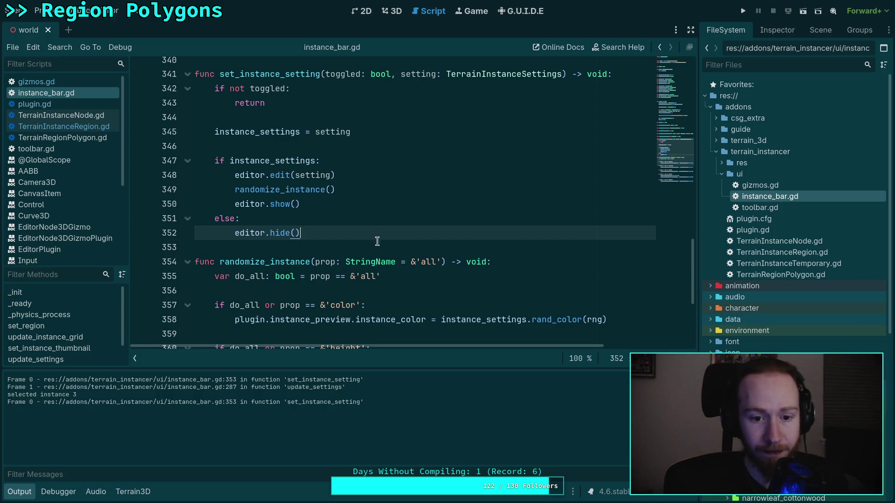
Find and delete the 'selected instance' print line, save, and return to the 3D scene.
scroll(373, 288, "down", 3)
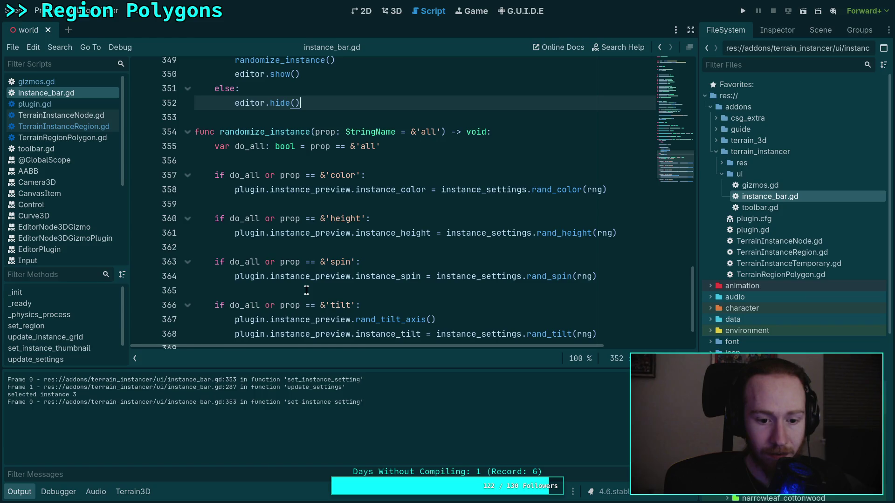
scroll(306, 290, "up", 1)
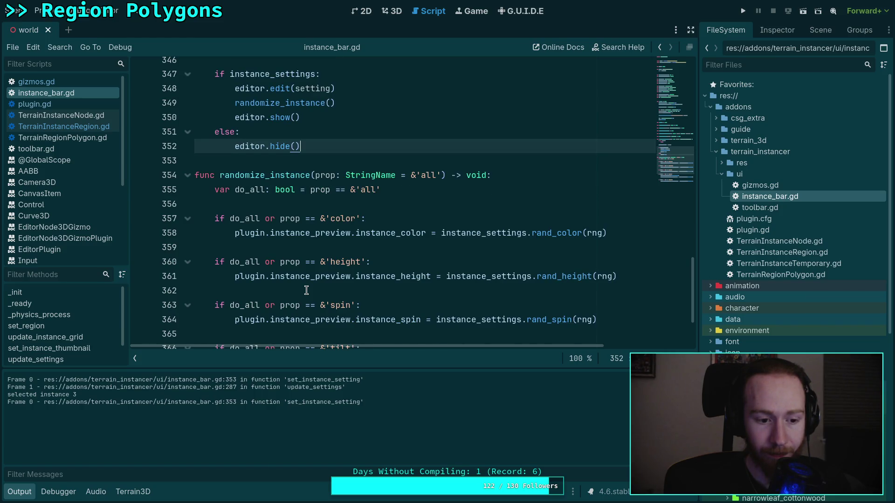
scroll(306, 290, "up", 2)
scroll(306, 291, "up", 1)
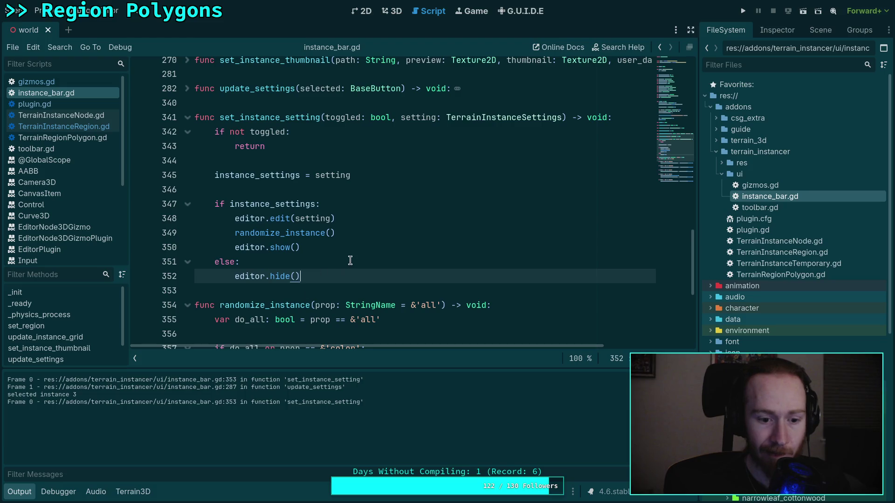
key("ctrl+f")
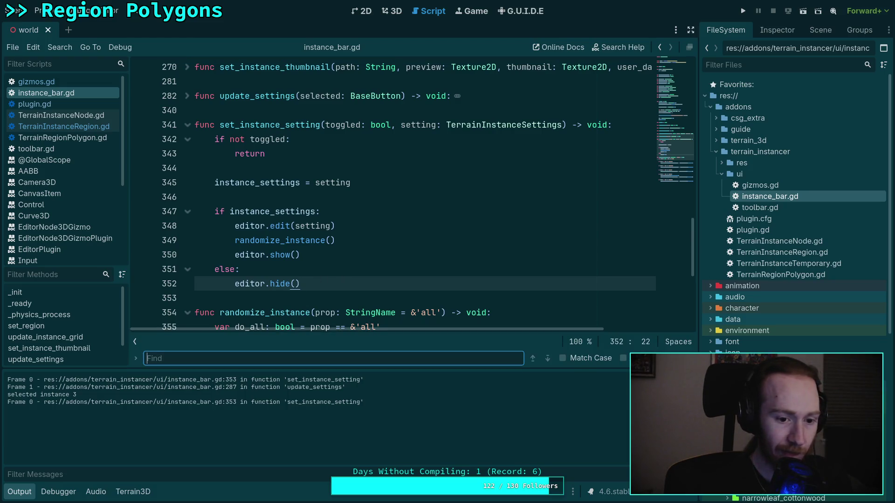
type("selected_i")
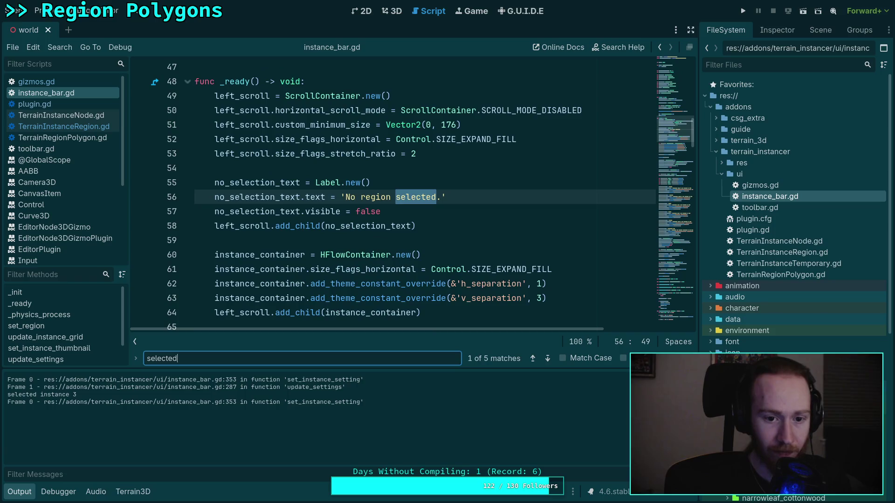
key("BackSpace")
key("BackSpace")
key("BackSpace")
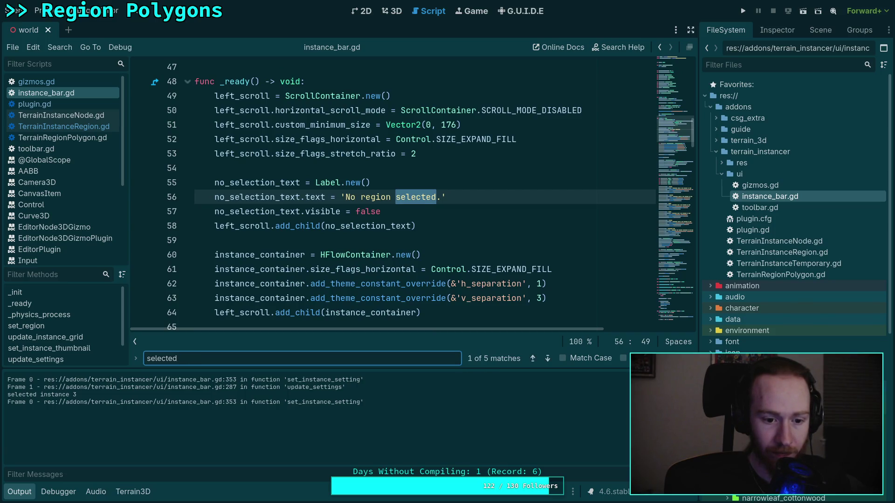
type(" inst")
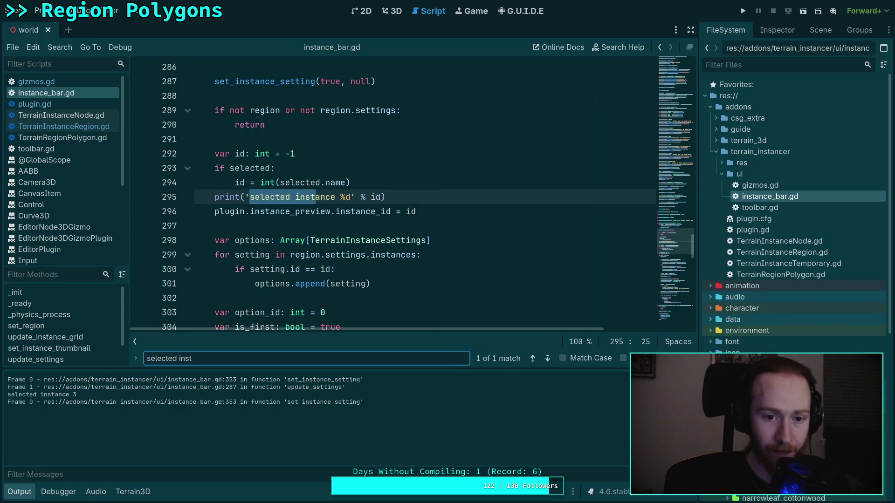
triple_click(416, 197)
key("BackSpace")
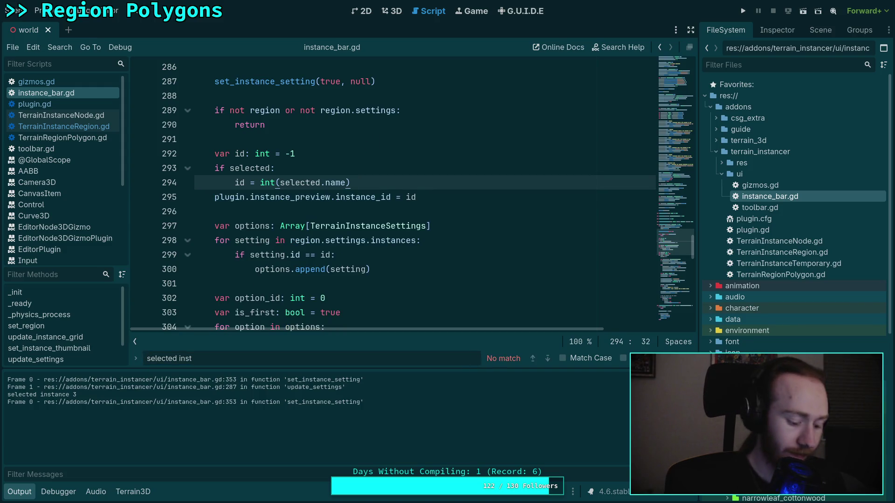
key("ctrl+s")
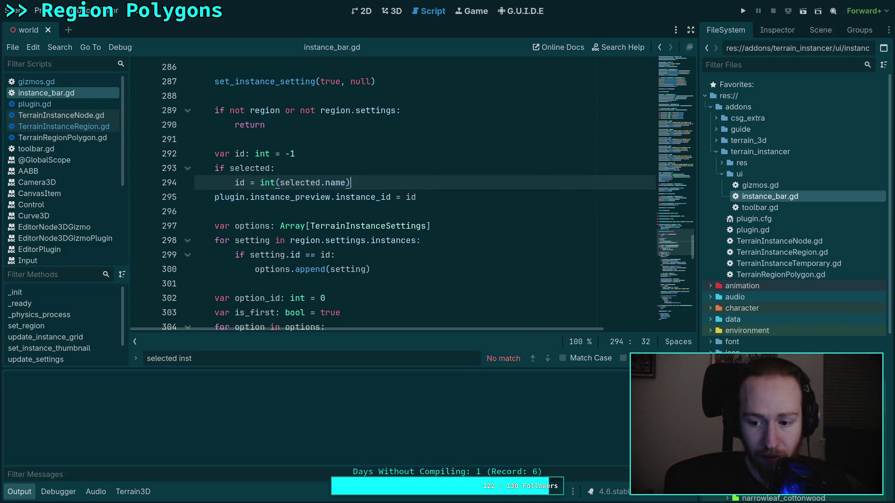
left_click(392, 11)
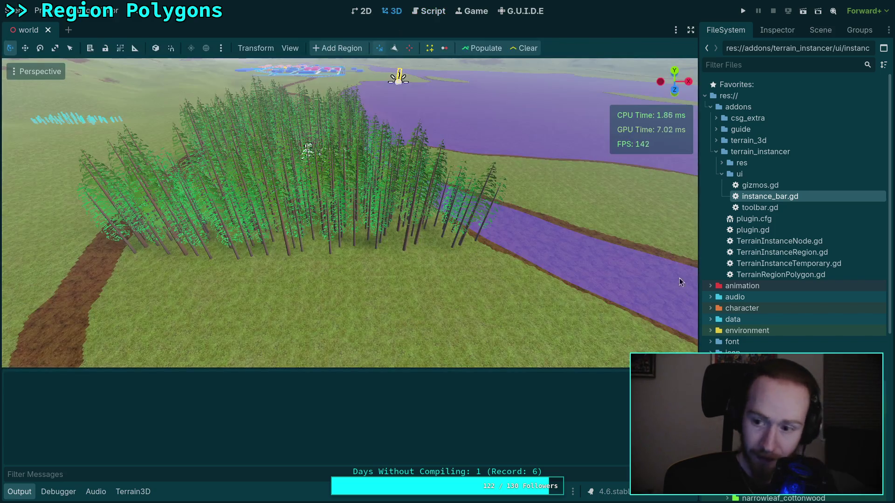
Start a new region polygon on the dirt path with its first few vertices.
left_click(819, 30)
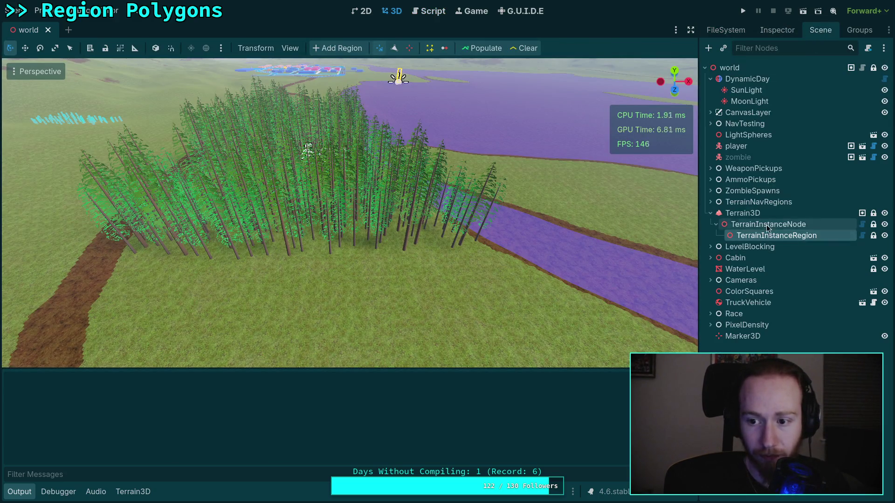
key("w")
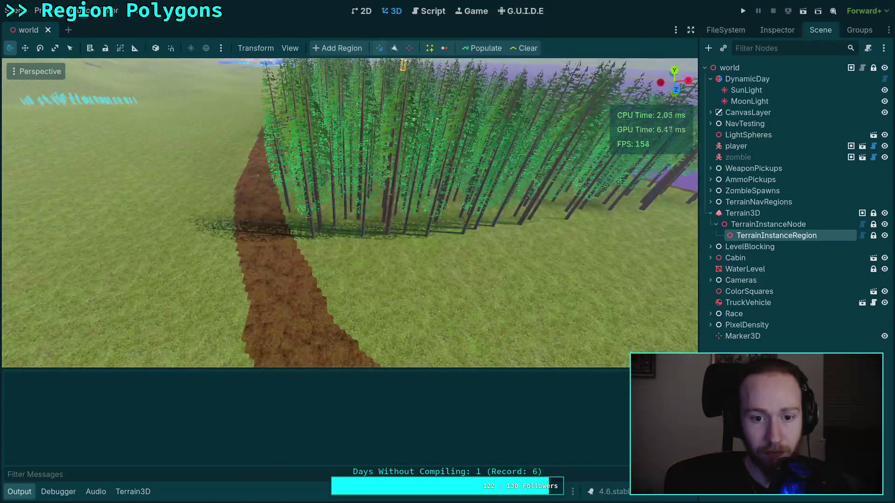
left_click(395, 48)
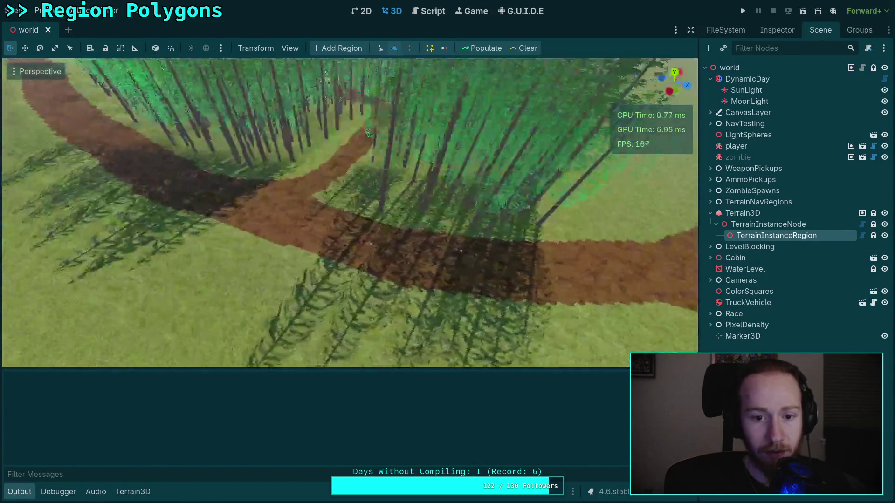
key("w")
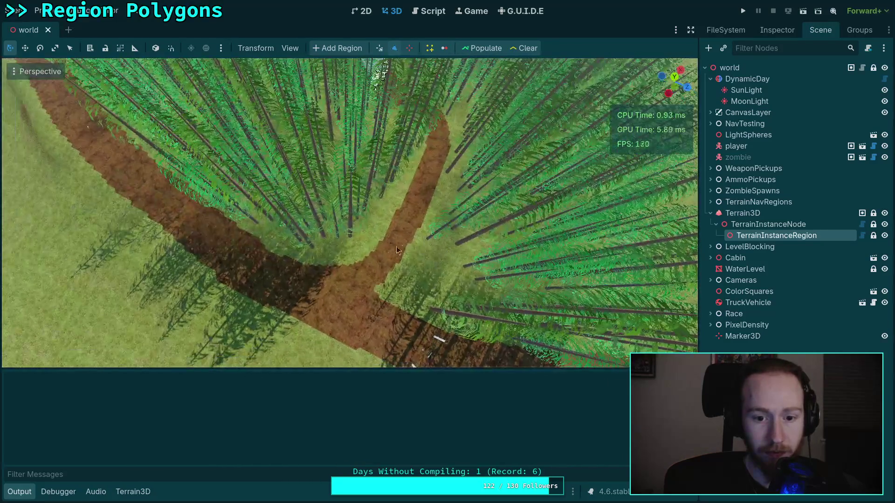
left_click(337, 254)
left_click(354, 244)
left_click(372, 230)
left_click_drag(393, 197, 422, 184)
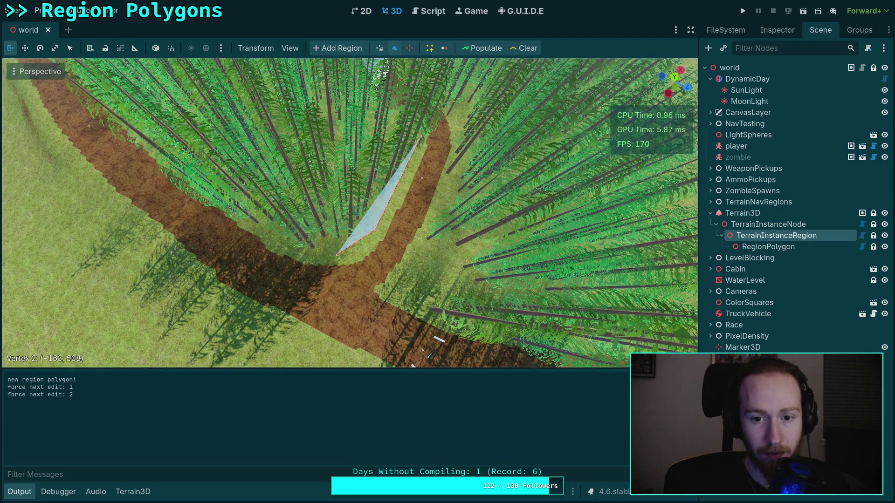
key("w")
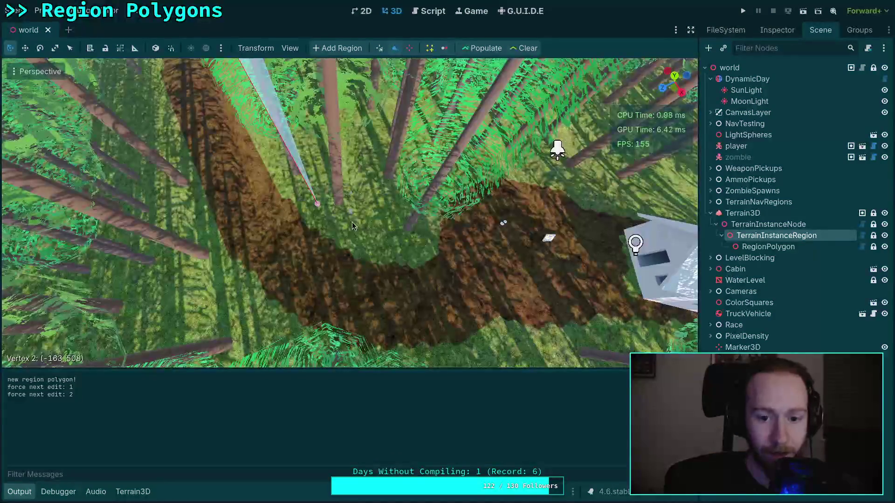
Add more polygon vertices along the path edge and near the cabin.
left_click(379, 243)
left_click(430, 232)
left_click(438, 183)
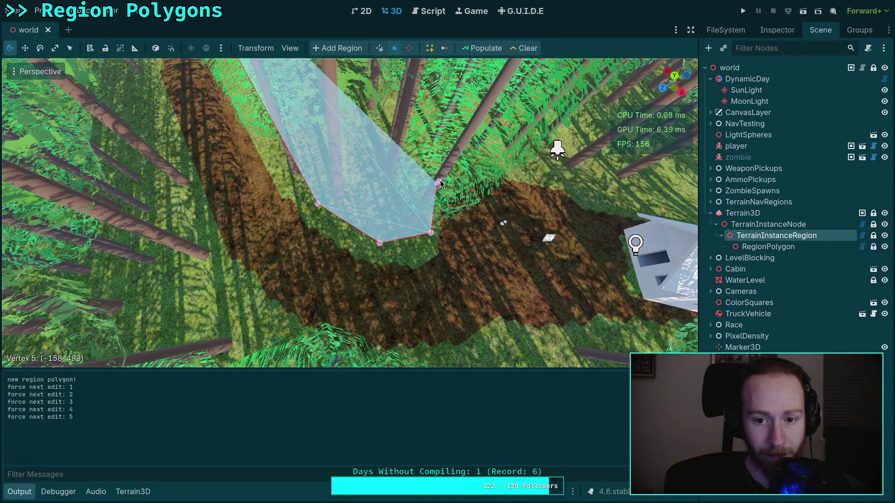
left_click(496, 161)
left_click(539, 172)
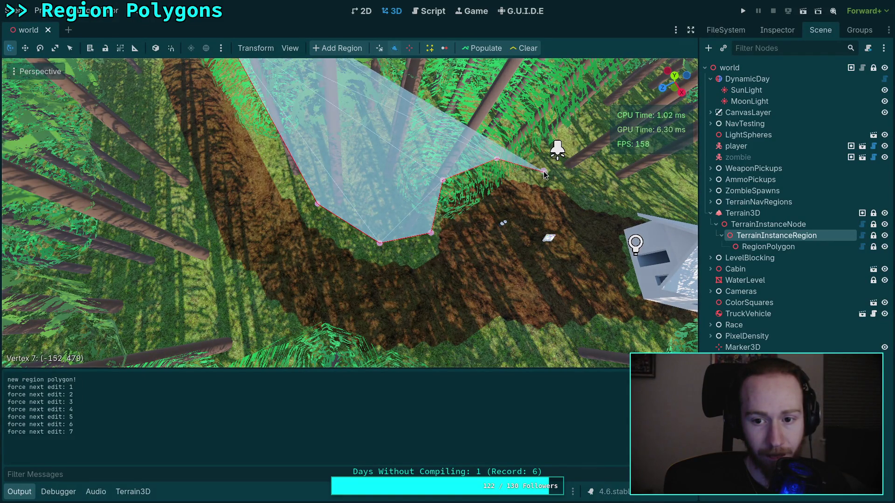
key("w")
key("s")
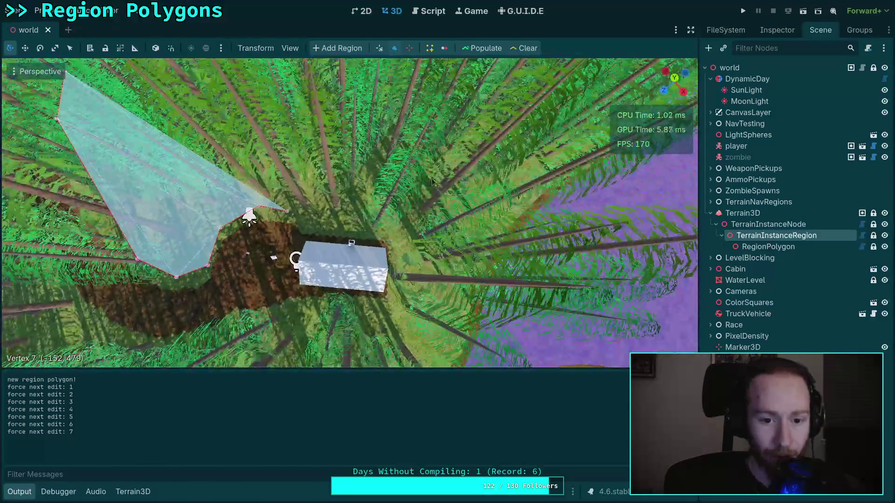
left_click(308, 230)
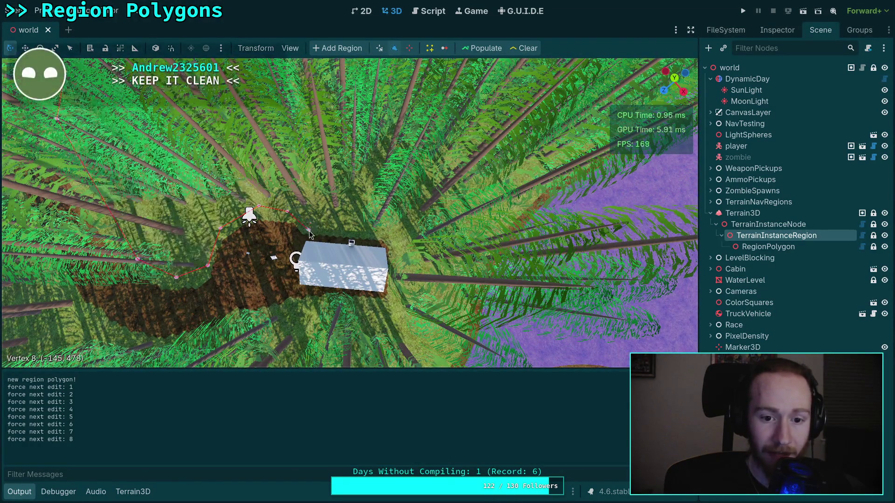
left_click_drag(309, 231, 312, 230)
Fly down into the trees and close the region polygon into a filled shape.
key("w")
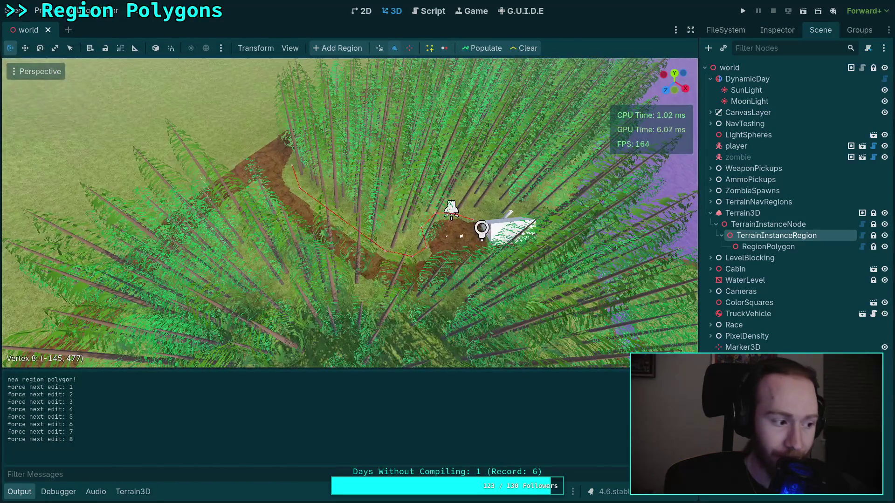
key("w")
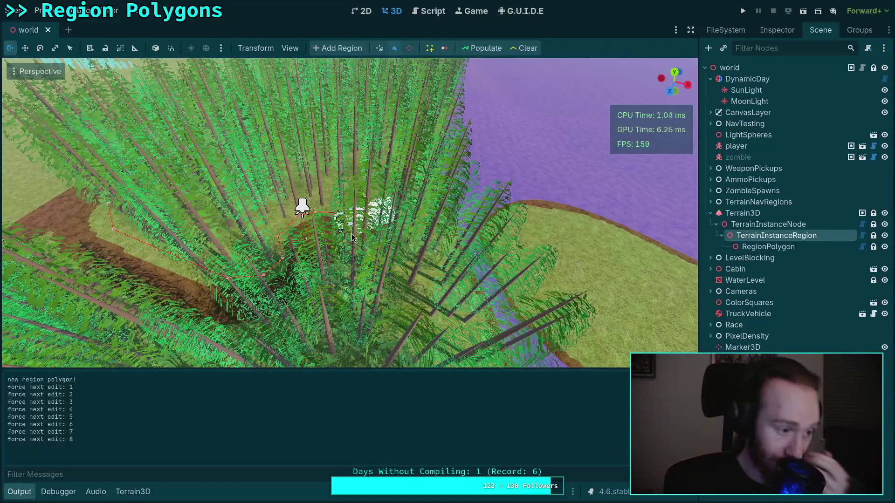
key("w")
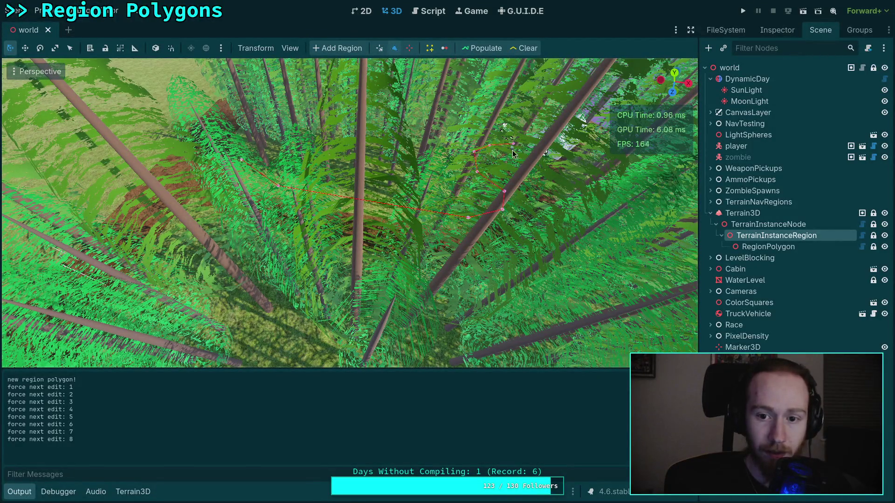
key("Return")
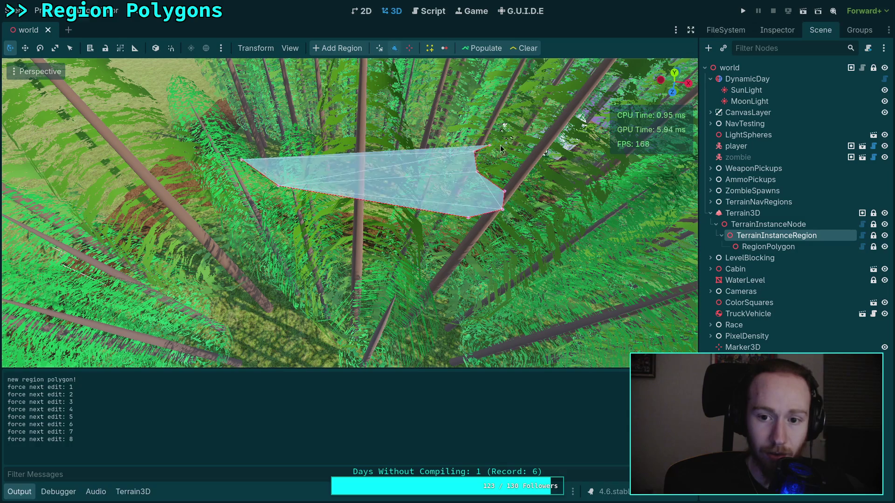
mouse_move(405, 187)
left_mouse_down()
mouse_move(387, 223)
mouse_move(362, 175)
left_mouse_up()
Add polygon vertices 10–13 around the cabin, dragging them into place.
mouse_move(301, 222)
left_mouse_down()
mouse_move(408, 226)
mouse_move(402, 216)
mouse_move(373, 233)
mouse_move(387, 271)
left_mouse_up()
left_click(400, 217)
mouse_move(379, 232)
left_mouse_down()
mouse_move(390, 217)
mouse_move(487, 234)
left_mouse_up()
left_click(402, 228)
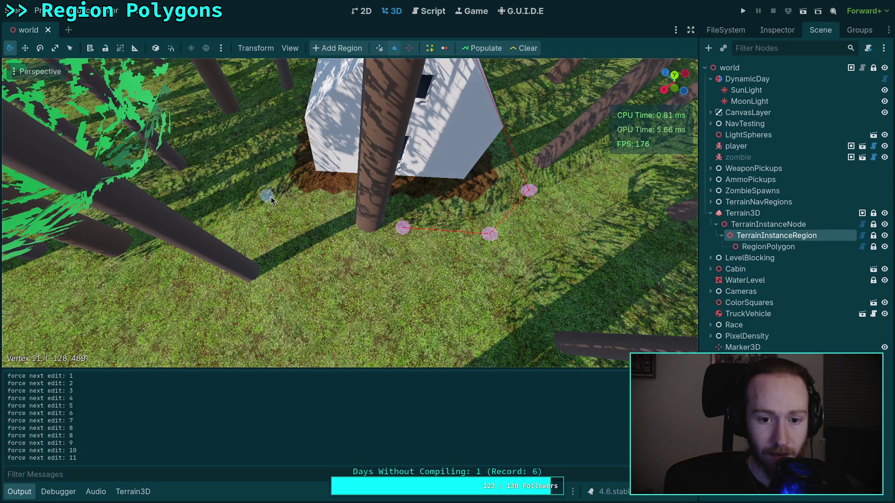
left_click(260, 219)
left_click(259, 117)
left_click_drag(259, 122, 249, 146)
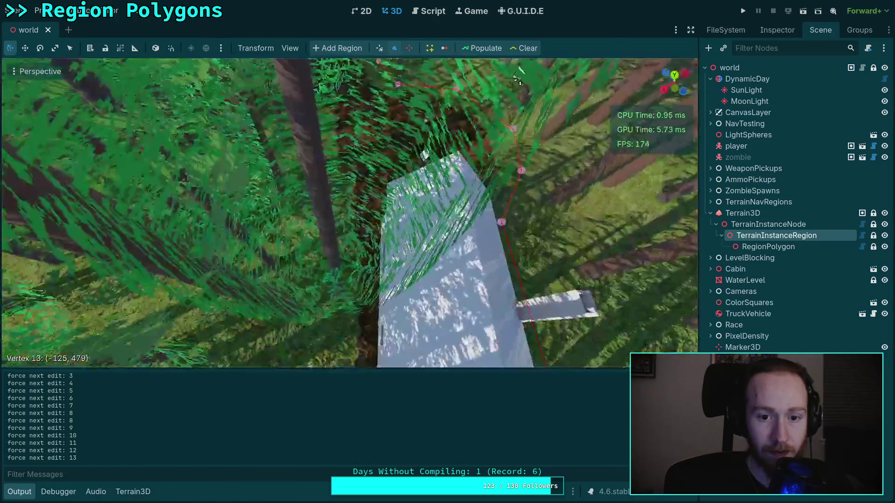
left_click_drag(518, 79, 302, 221)
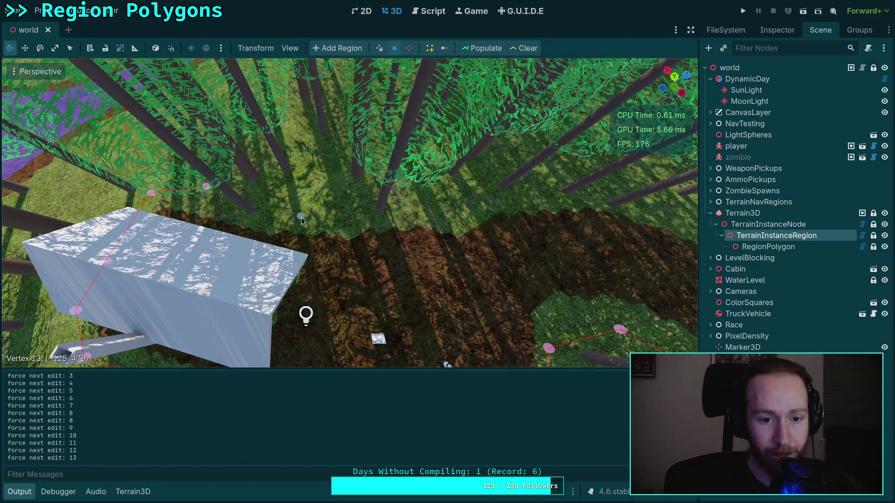
Add several more vertices following the dirt path.
left_click(449, 210)
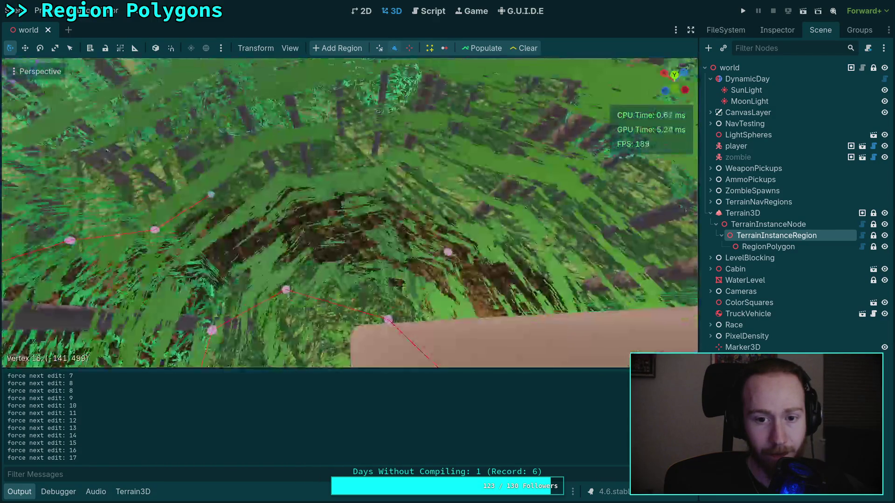
left_click_drag(343, 186, 343, 218)
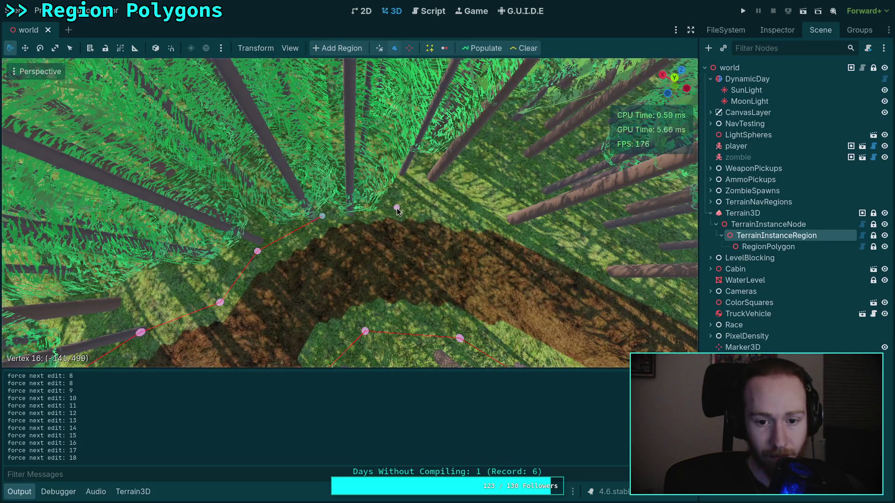
left_click_drag(480, 222, 276, 205)
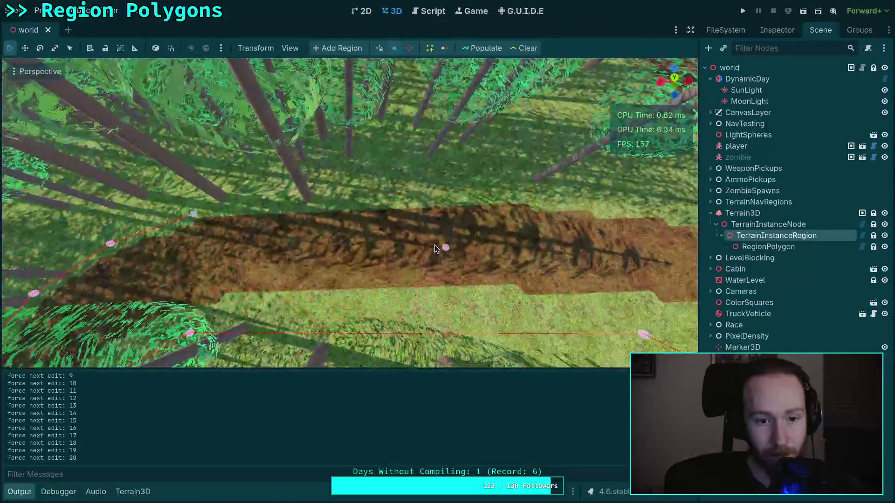
left_click(529, 200)
left_click_drag(476, 207, 652, 206)
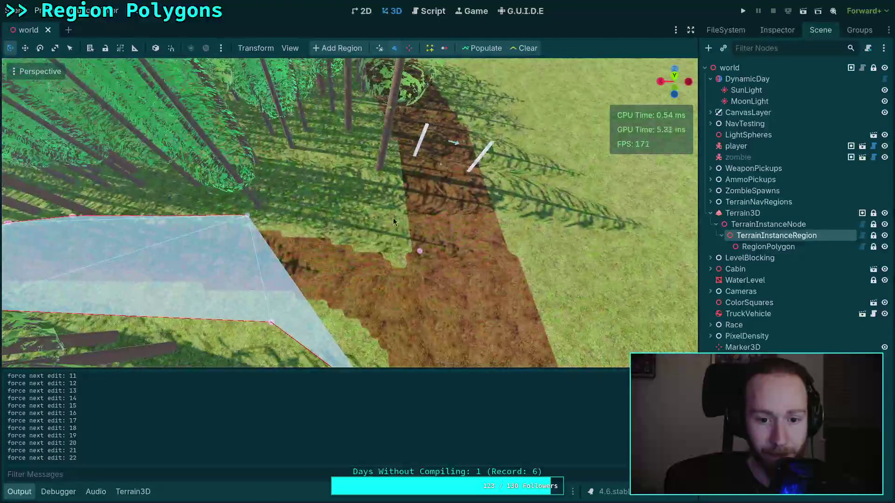
left_click(304, 228)
left_click(397, 253)
left_click_drag(396, 253, 394, 224)
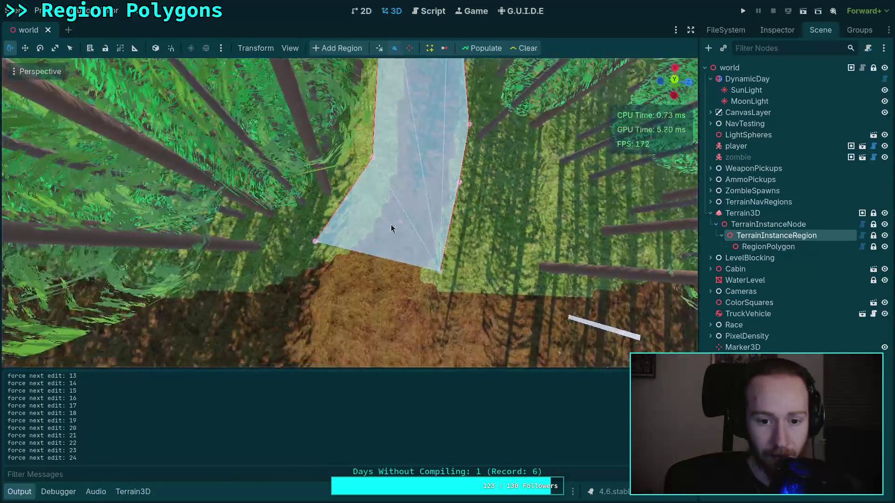
Add vertices at the polygon's lower end, then delete two stray bottom vertices.
left_click(314, 243)
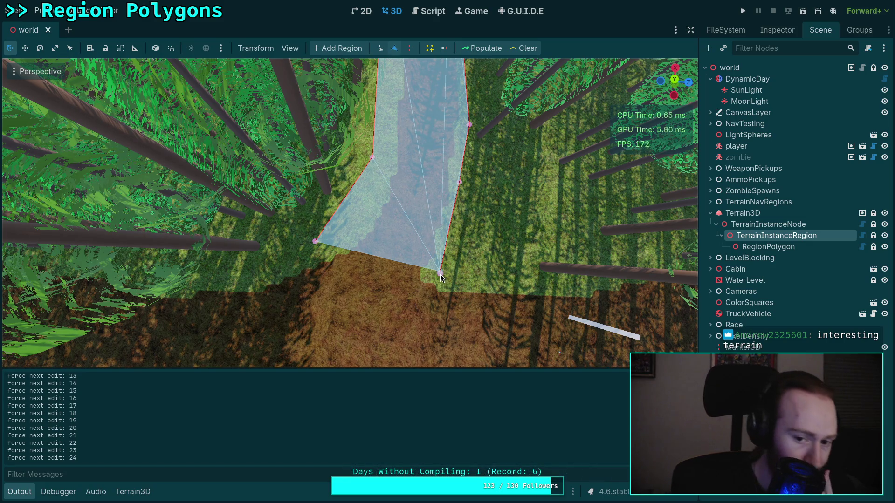
left_click(482, 290)
left_click(432, 312)
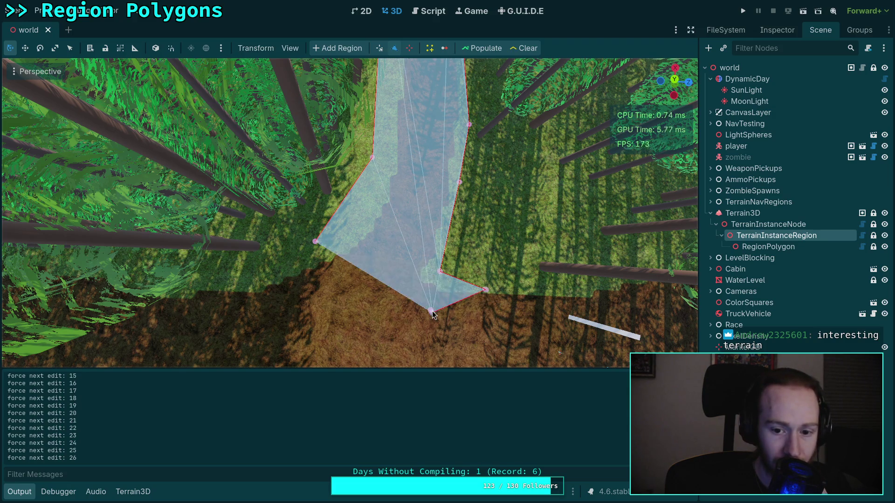
left_click(367, 319)
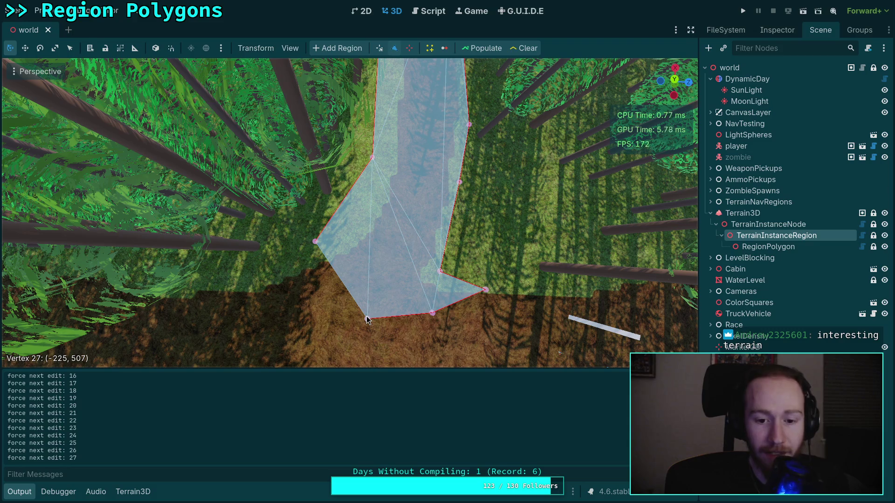
right_click(367, 319)
right_click(433, 313)
mouse_move(440, 276)
left_mouse_down()
mouse_move(306, 282)
mouse_move(443, 302)
mouse_move(442, 289)
left_mouse_up()
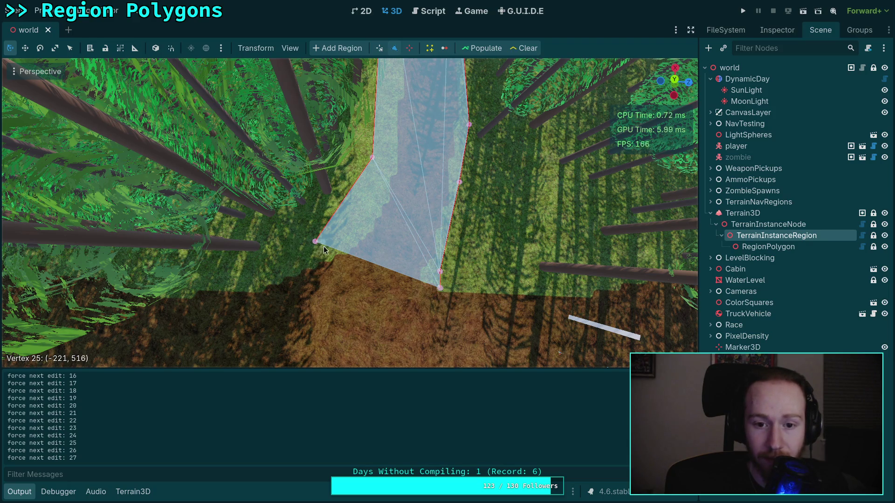
Reposition vertices 0, 1 and 4 to widen the polygon, and remove vertex 5.
left_click_drag(378, 164, 370, 171)
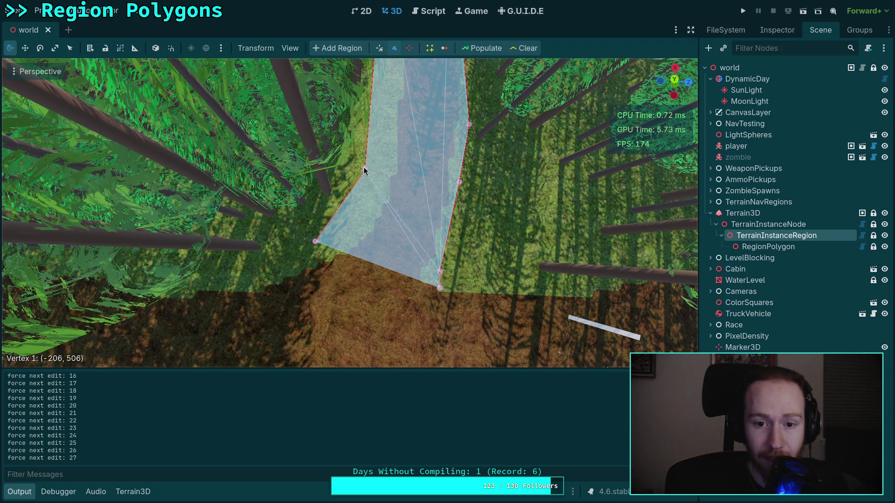
left_click_drag(316, 241, 326, 229)
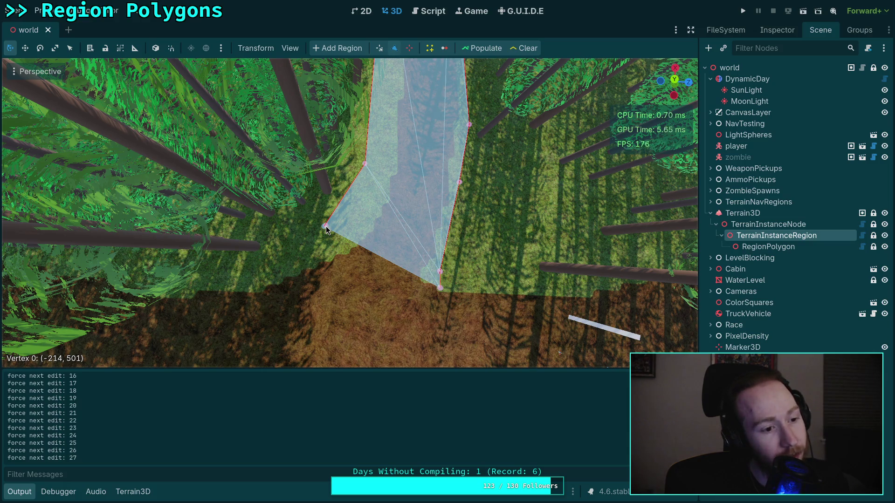
mouse_move(326, 229)
left_mouse_down()
mouse_move(256, 294)
mouse_move(326, 224)
mouse_move(353, 233)
mouse_move(346, 238)
mouse_move(346, 222)
left_mouse_up()
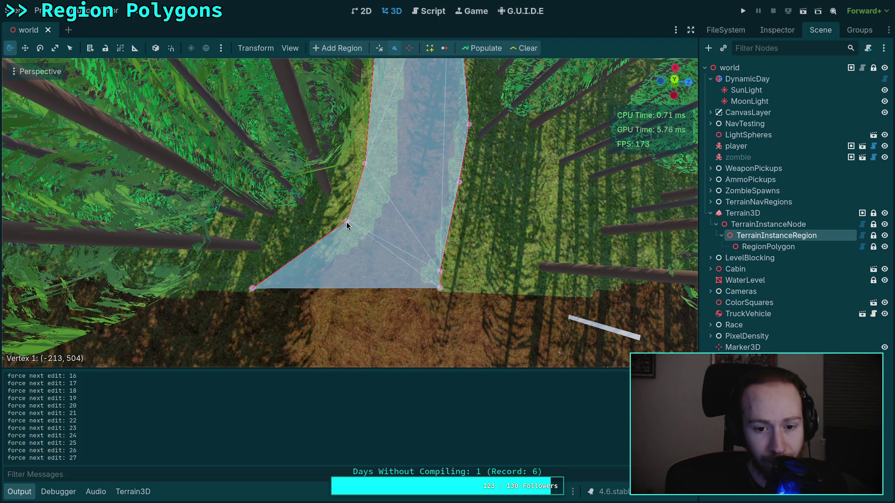
left_click_drag(252, 289, 250, 281)
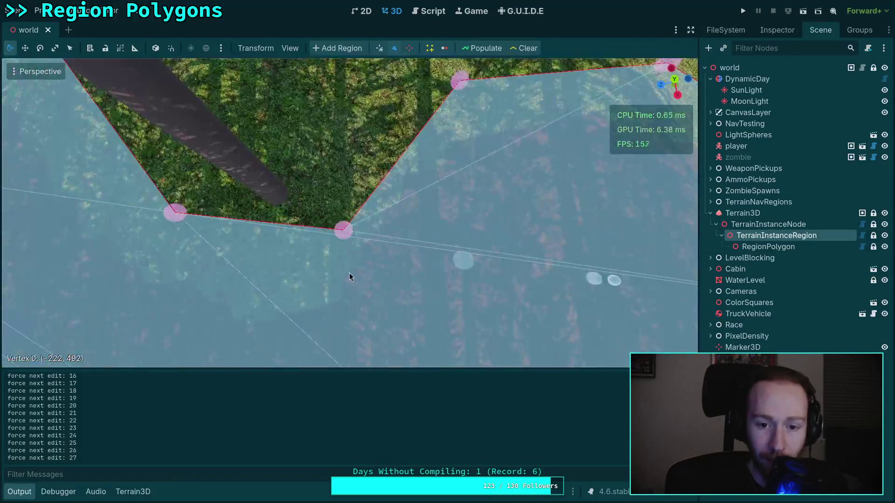
mouse_move(345, 227)
left_mouse_down()
mouse_move(293, 244)
mouse_move(313, 189)
left_mouse_up()
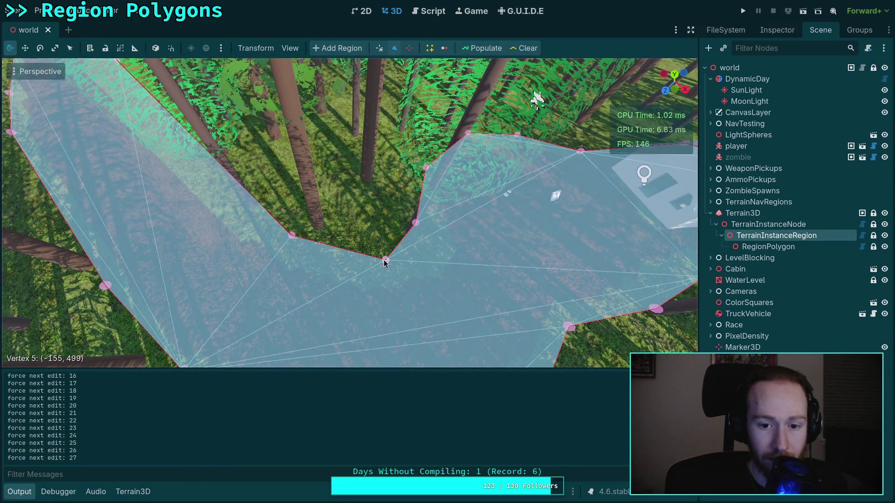
right_click(385, 262)
mouse_move(414, 223)
left_mouse_down()
mouse_move(354, 200)
mouse_move(360, 216)
left_mouse_up()
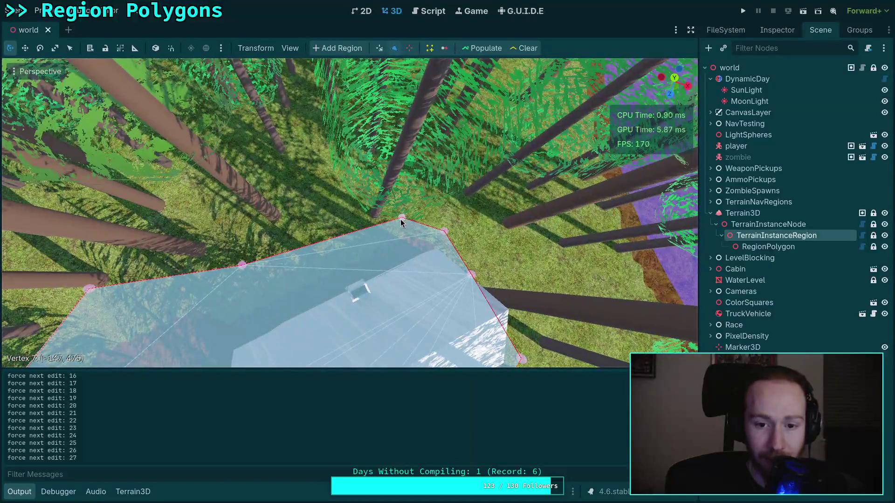
Adjust vertices 8–13 and others down along the tree line.
left_click_drag(400, 221, 397, 200)
left_click_drag(440, 230, 456, 213)
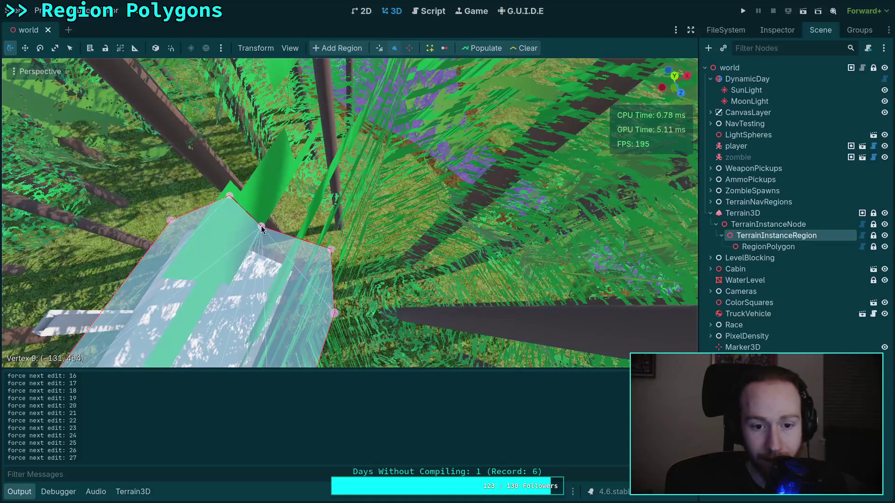
left_click_drag(261, 227, 292, 216)
left_click_drag(332, 255, 357, 254)
left_click_drag(248, 208, 243, 232)
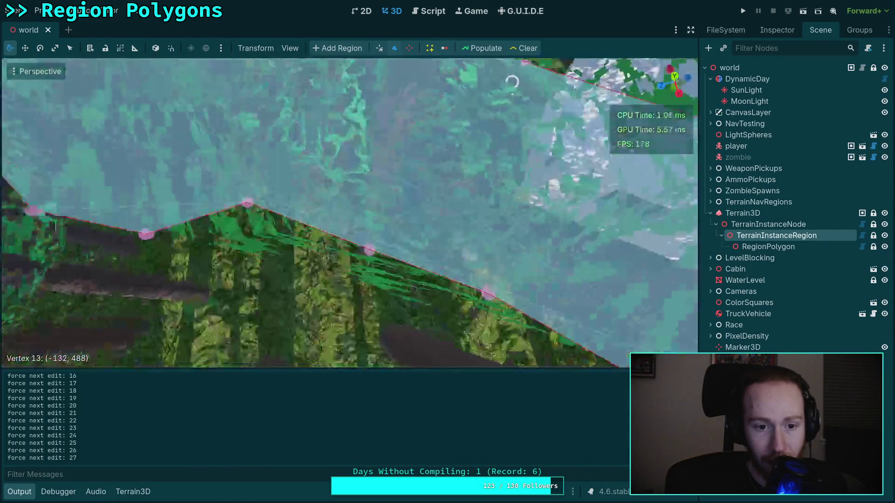
left_click_drag(364, 251, 355, 276)
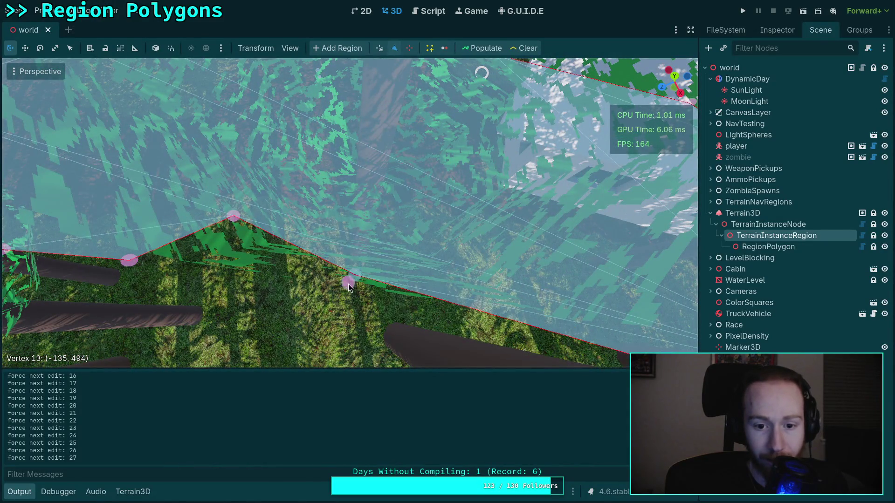
left_click_drag(233, 216, 235, 252)
Move vertices 22 and 18 into place while zooming the view in and out.
scroll(235, 253, "down", 10)
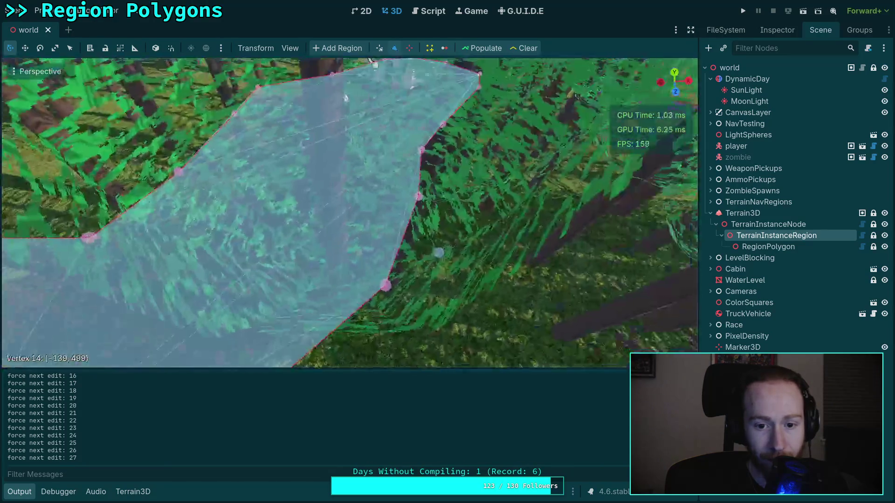
scroll(445, 83, "up", 6)
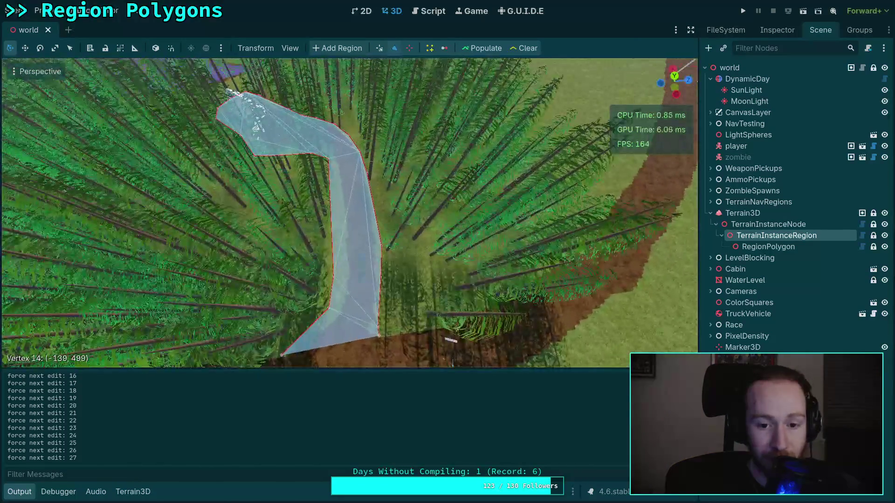
scroll(368, 222, "down", 4)
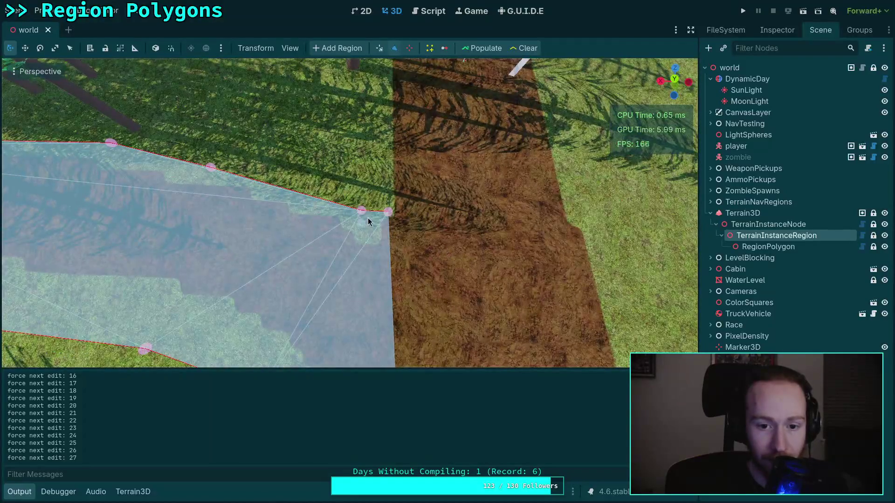
left_click_drag(361, 211, 336, 188)
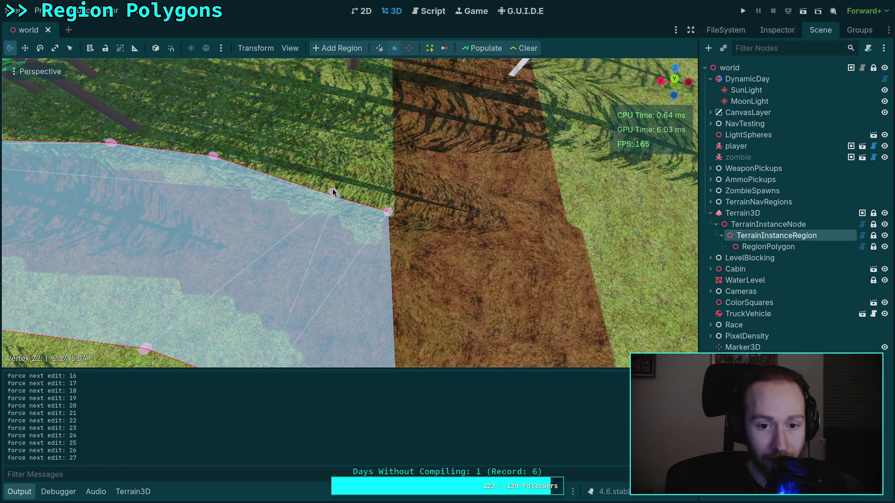
scroll(334, 195, "up", 5)
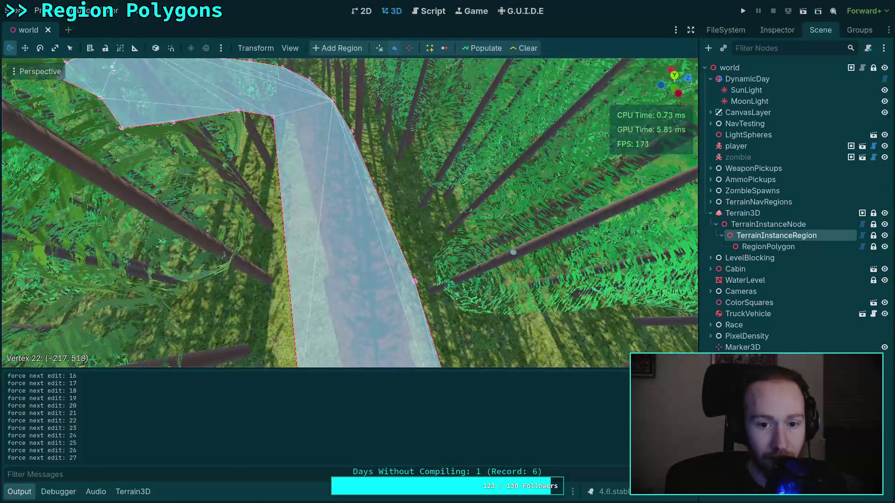
scroll(349, 212, "up", 4)
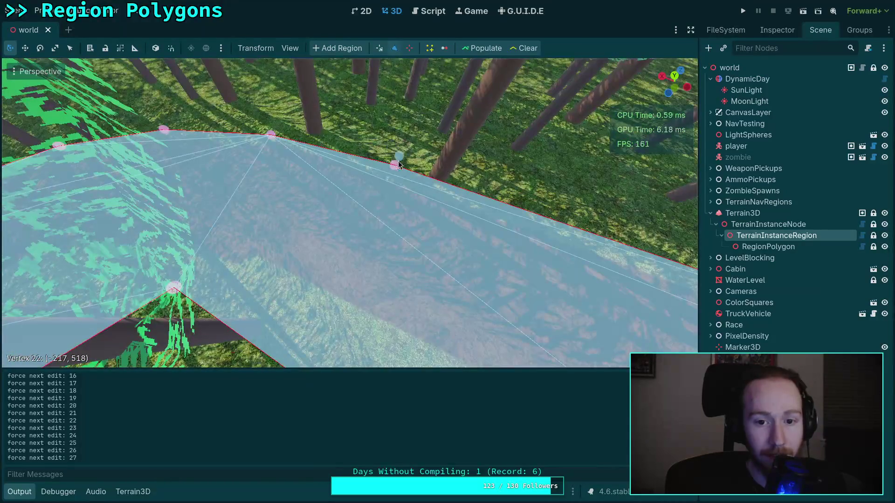
left_click_drag(265, 136, 273, 123)
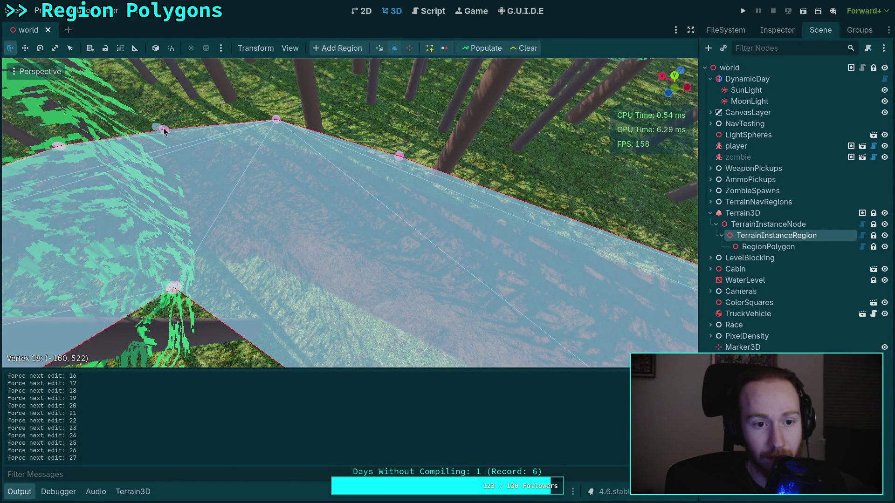
scroll(164, 131, "up", 5)
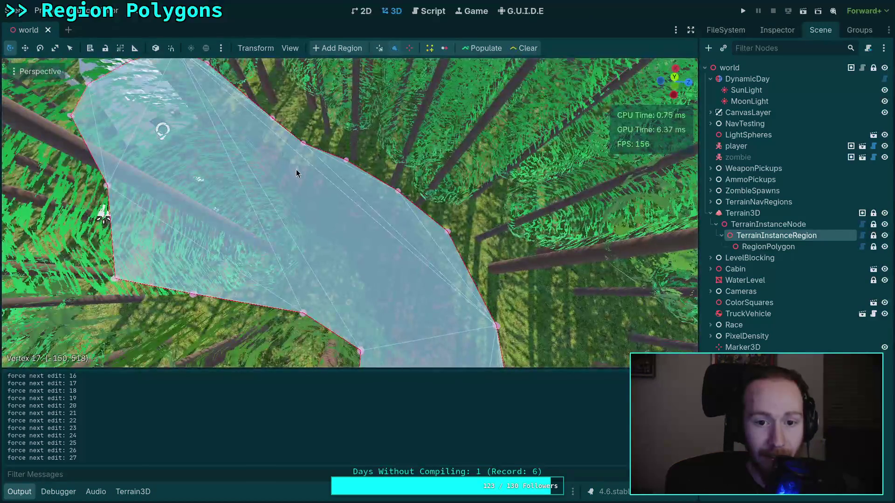
scroll(294, 171, "down", 8)
scroll(349, 213, "up", 10)
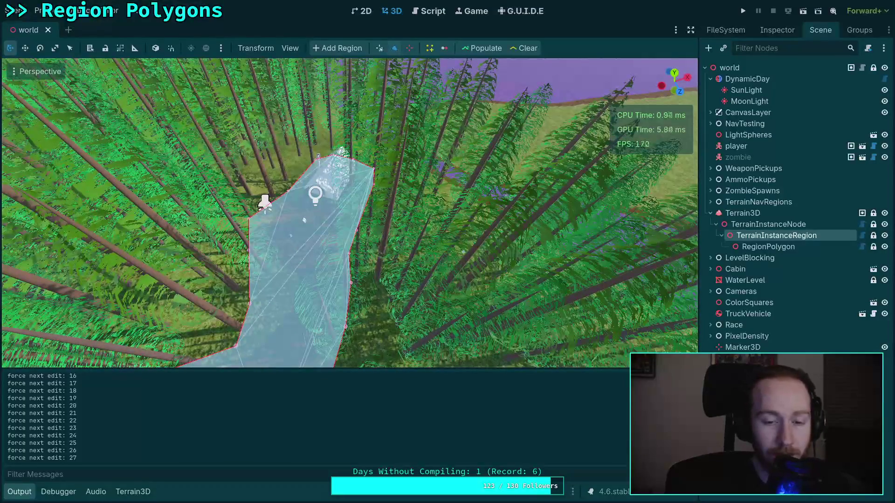
scroll(299, 172, "down", 6)
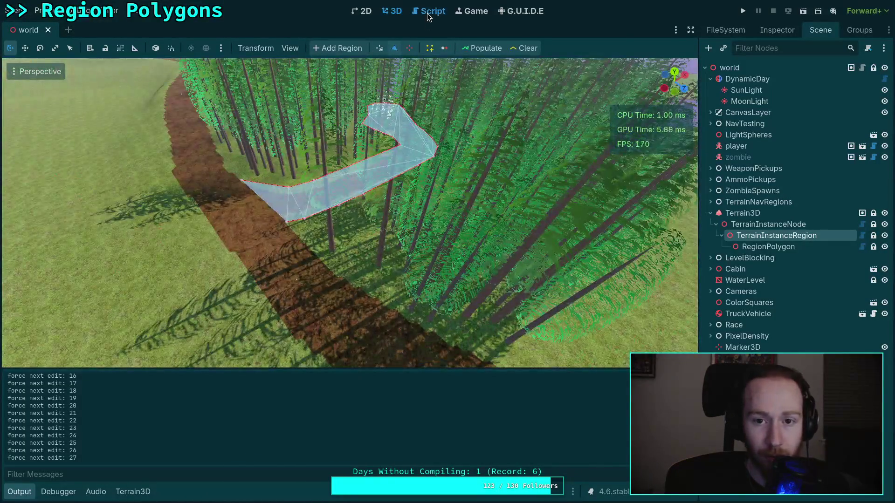
Delete the 'force next edit' debug print line from plugin.gd and save it.
left_click(427, 13)
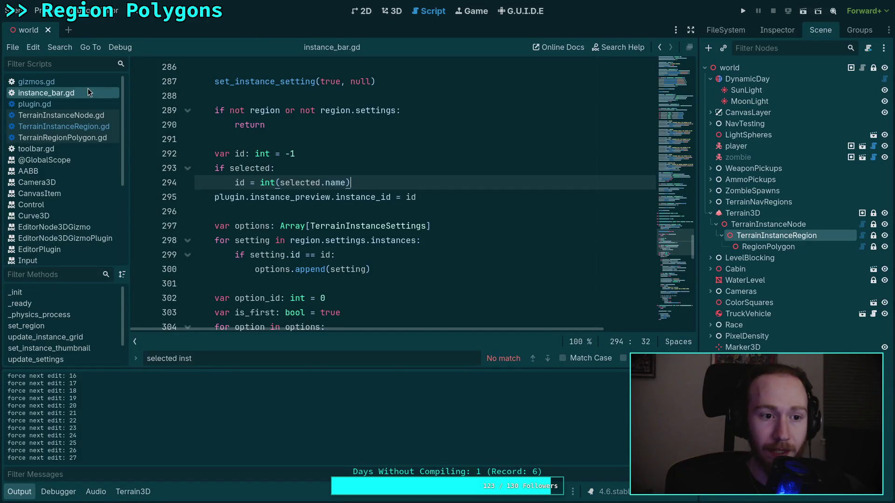
left_click(37, 104)
left_click(391, 166)
key("ctrl+f")
type("force ne")
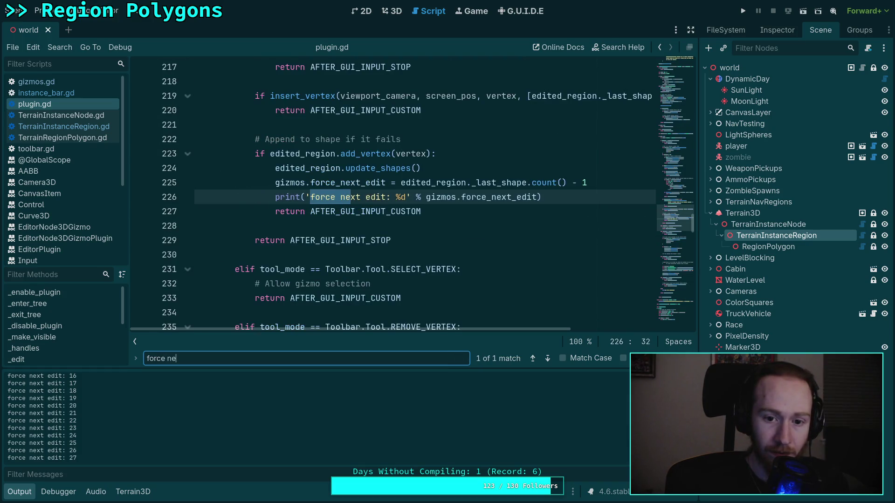
left_click(608, 185)
key("shift+Down")
key("BackSpace")
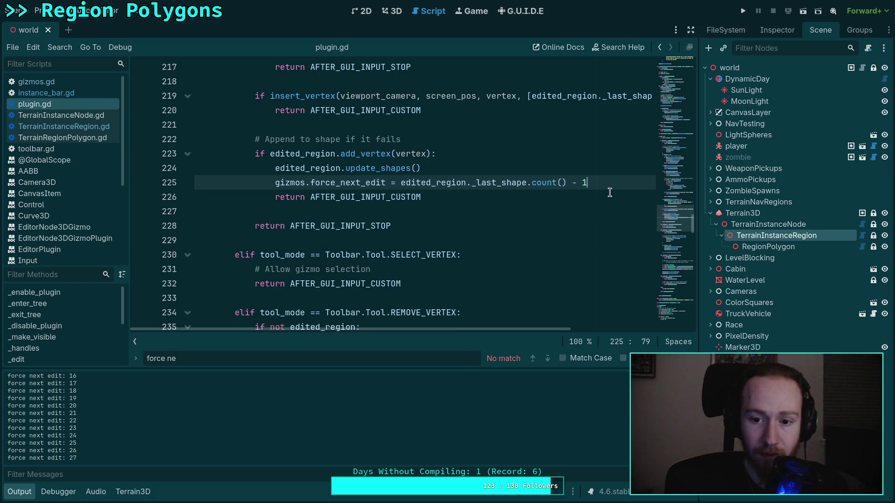
key("ctrl+s")
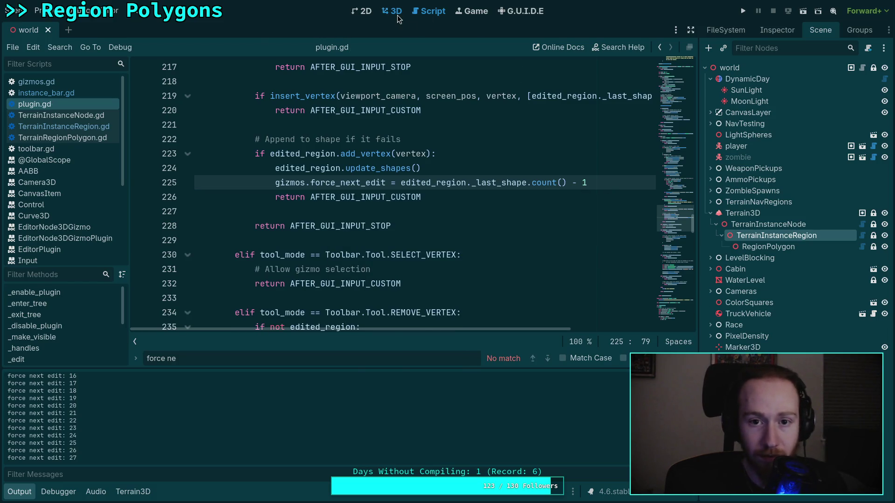
key("ctrl+F2")
Drag the polygon's vertices 6–8 outward to widen its cabin end.
mouse_move(460, 219)
left_mouse_down()
mouse_move(434, 280)
mouse_move(433, 261)
mouse_move(434, 303)
left_mouse_up()
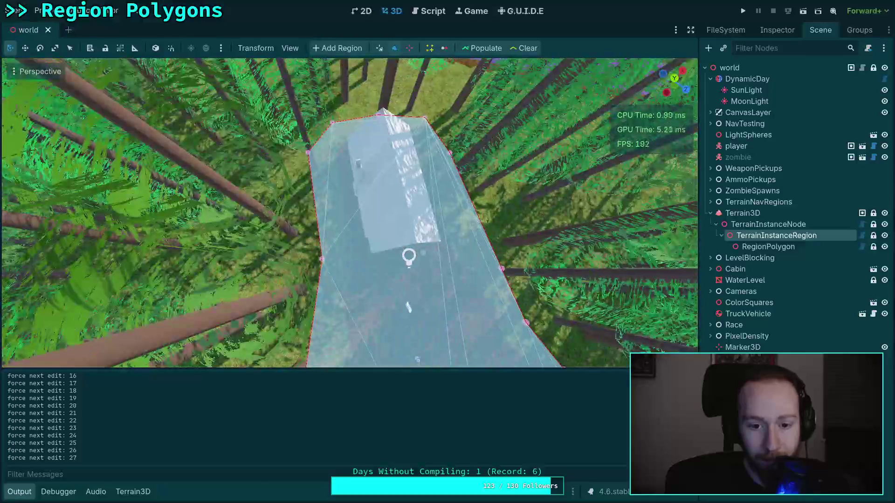
mouse_move(319, 264)
left_mouse_down()
mouse_move(345, 289)
mouse_move(361, 217)
mouse_move(326, 84)
mouse_move(326, 147)
left_mouse_up()
left_click_drag(407, 204, 457, 170)
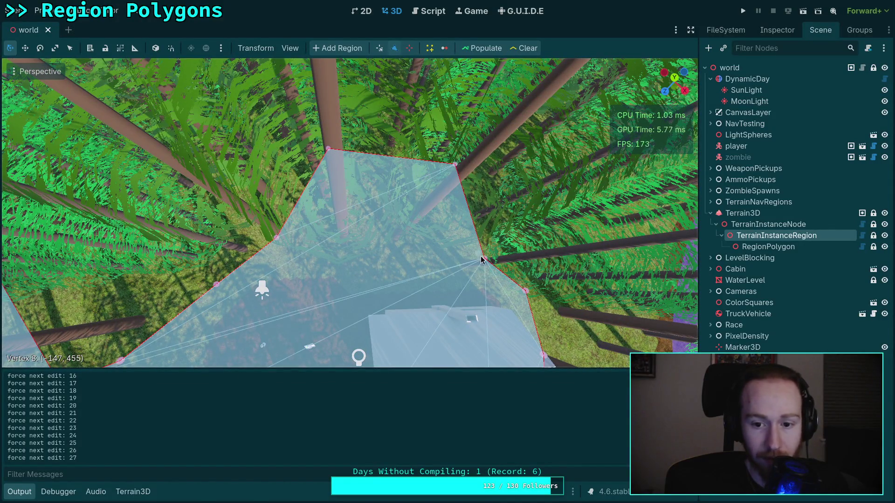
left_click_drag(484, 260, 518, 203)
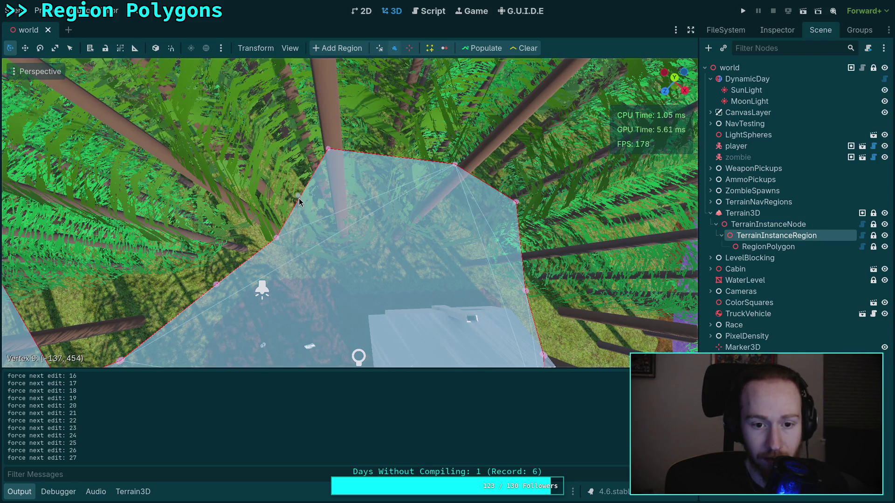
left_click_drag(275, 241, 234, 189)
scroll(349, 212, "down", 3)
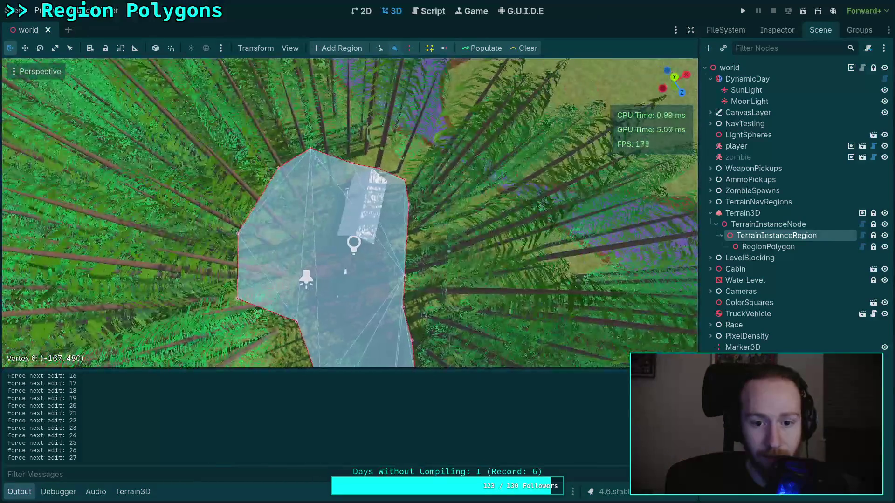
scroll(349, 212, "up", 4)
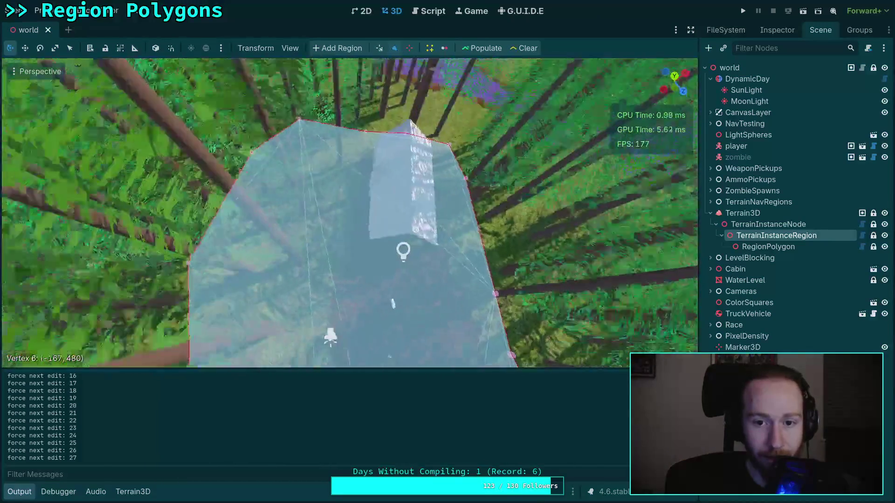
scroll(349, 212, "down", 5)
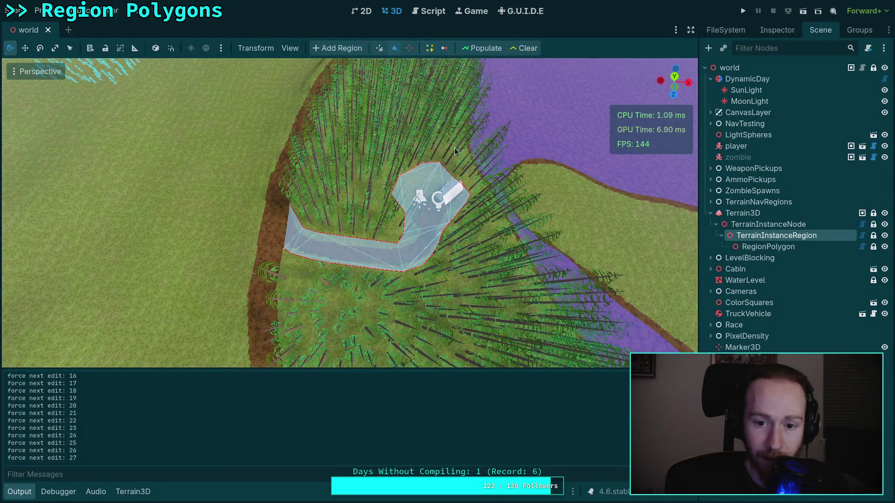
scroll(349, 213, "up", 5)
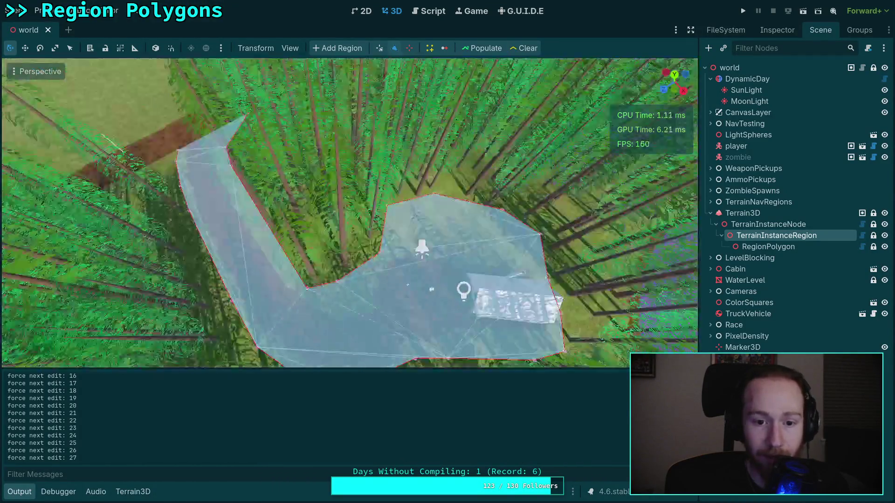
scroll(349, 212, "down", 4)
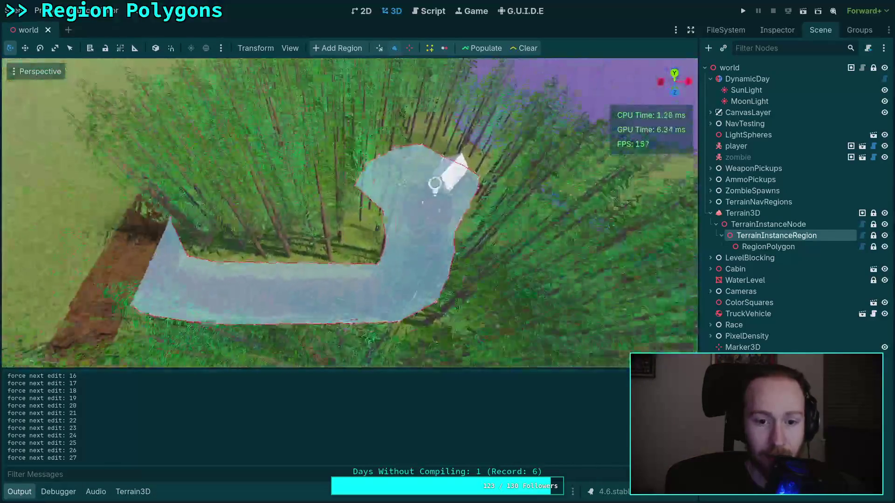
Rename the RegionPolygon node to CabinDrivewayCut and set its polygon mode to Subtract.
left_click(765, 246)
left_click(762, 246)
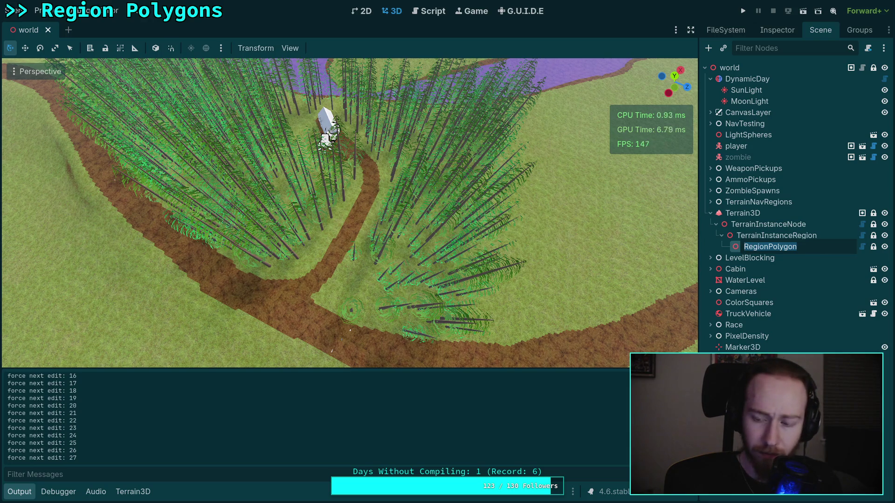
type("CabinDrivewayCu")
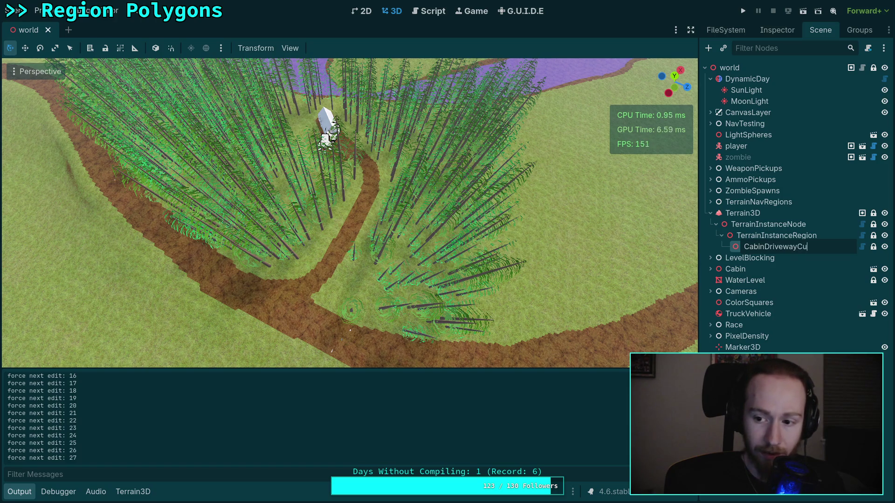
type("t")
key("Return")
left_click(777, 30)
left_click(808, 117)
left_click(814, 143)
Rename the parent TerrainInstanceRegion node to CabinArea and reselect it to show its polygon.
left_click(736, 31)
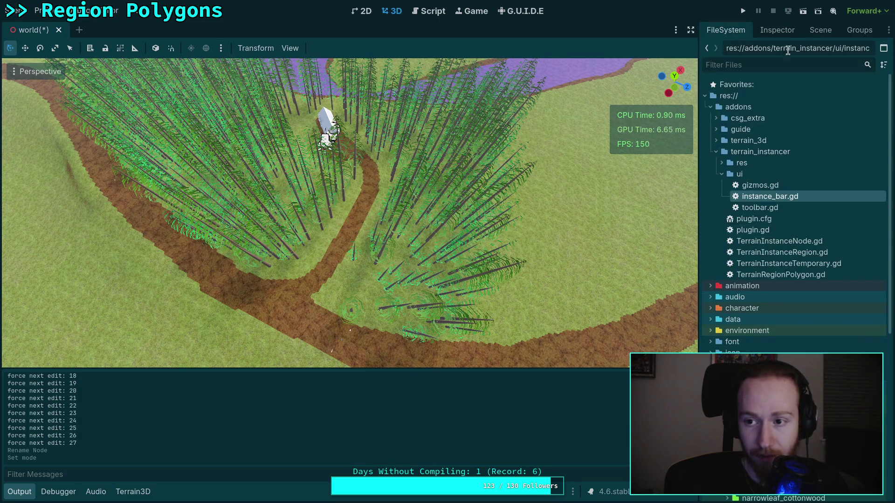
left_click(821, 30)
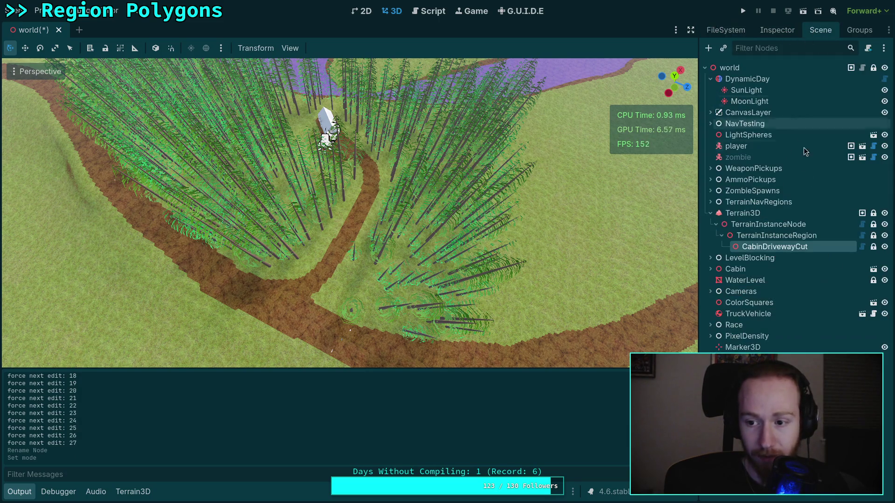
left_click(791, 238)
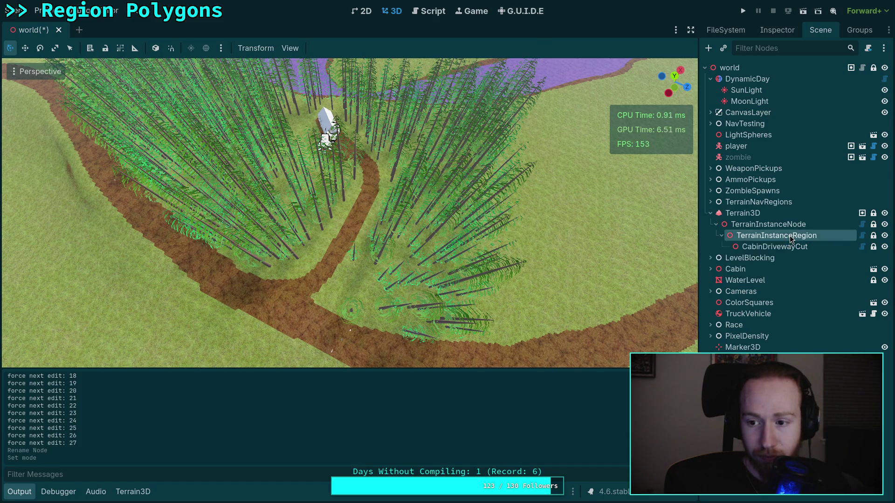
left_click(796, 234)
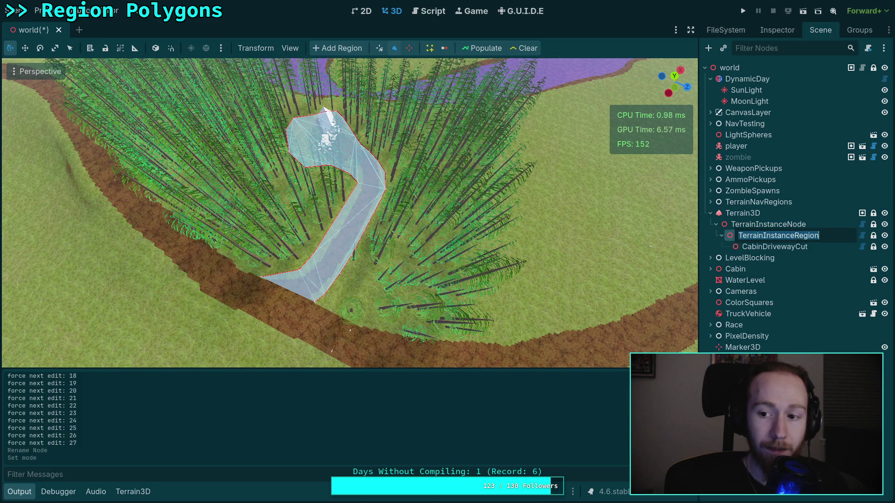
type("Cabin")
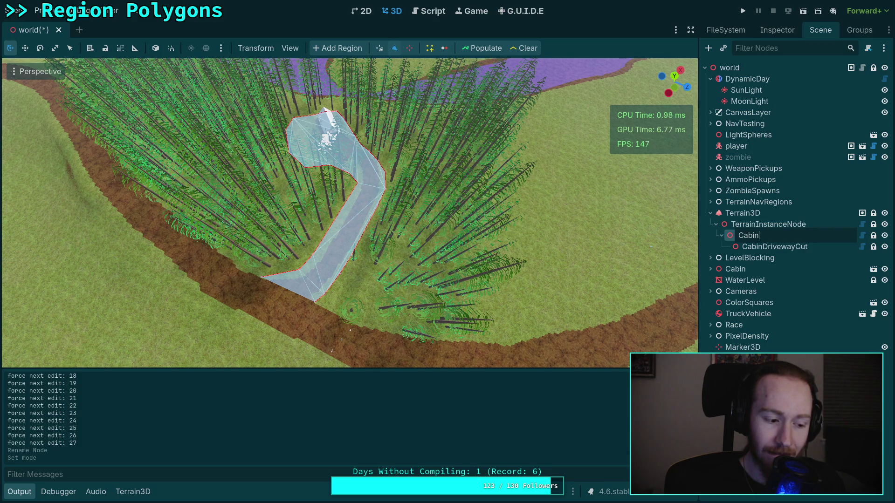
key("Return")
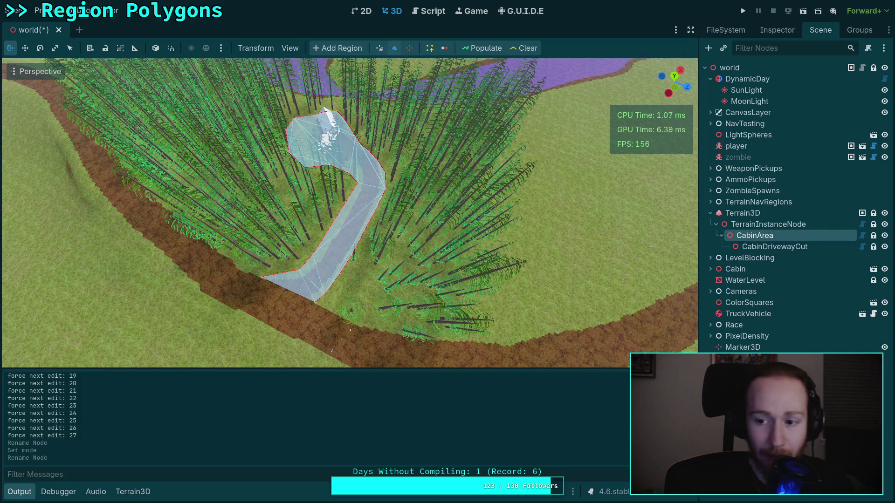
left_click(786, 249)
left_click(779, 237)
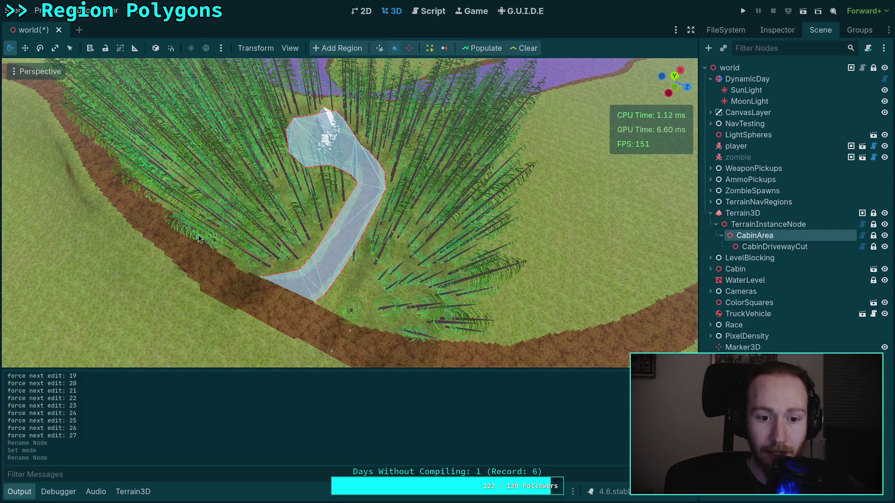
Start a new region polygon under CabinArea, placing corners around the cabin and along the riverbank.
left_click(332, 312)
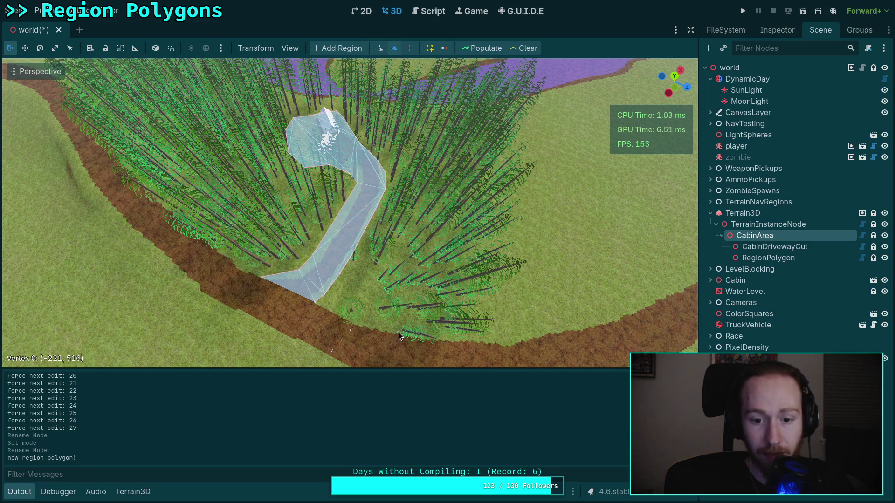
left_click(365, 325)
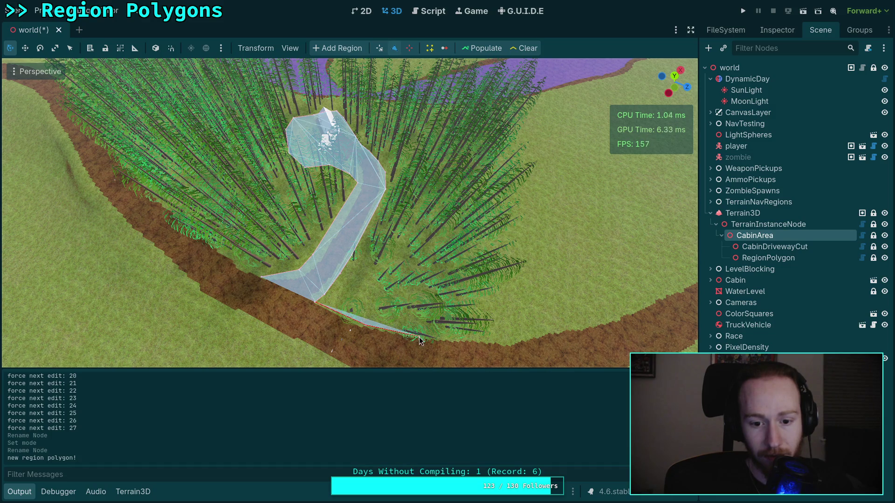
left_click(488, 340)
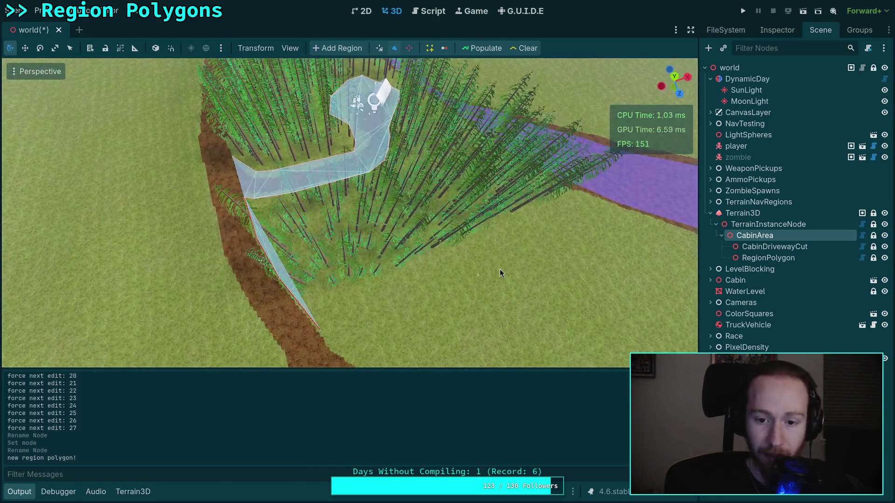
mouse_move(500, 270)
left_mouse_down()
mouse_move(571, 209)
mouse_move(575, 194)
left_mouse_up()
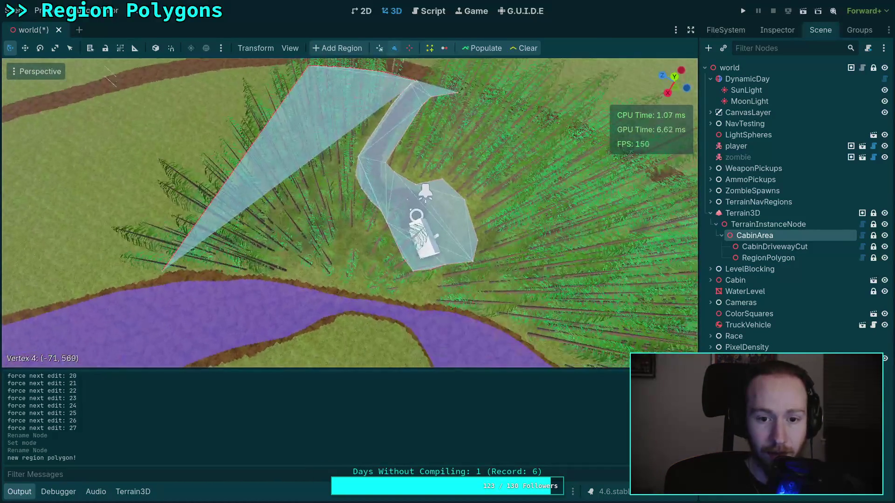
left_click_drag(461, 288, 461, 288)
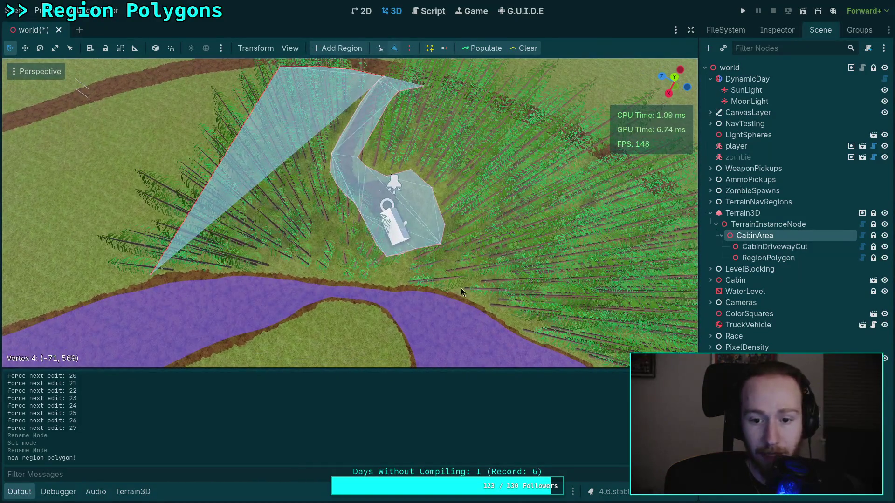
left_click(217, 264)
left_click(267, 266)
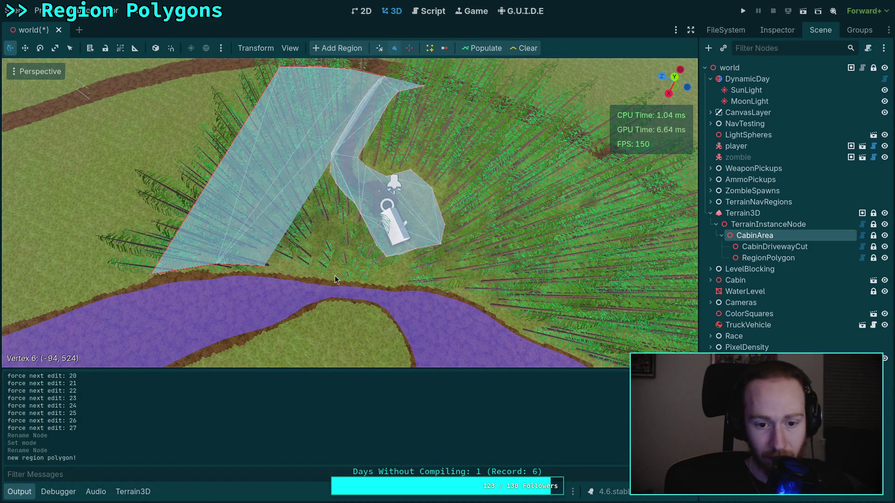
left_click(346, 274)
mouse_move(415, 282)
left_mouse_down()
mouse_move(392, 281)
mouse_move(418, 278)
left_mouse_up()
Add more vertices to enlarge the polygon and move vertex 16 down along the dirt road.
key("w")
key("d")
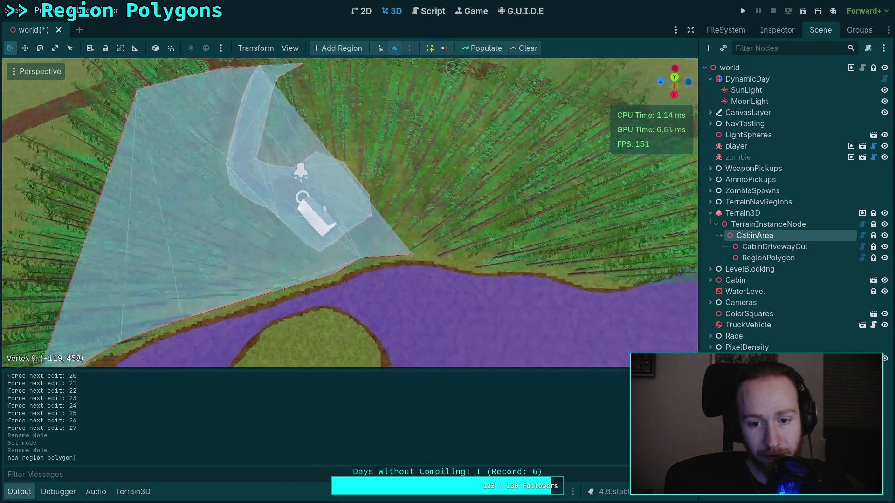
key("s")
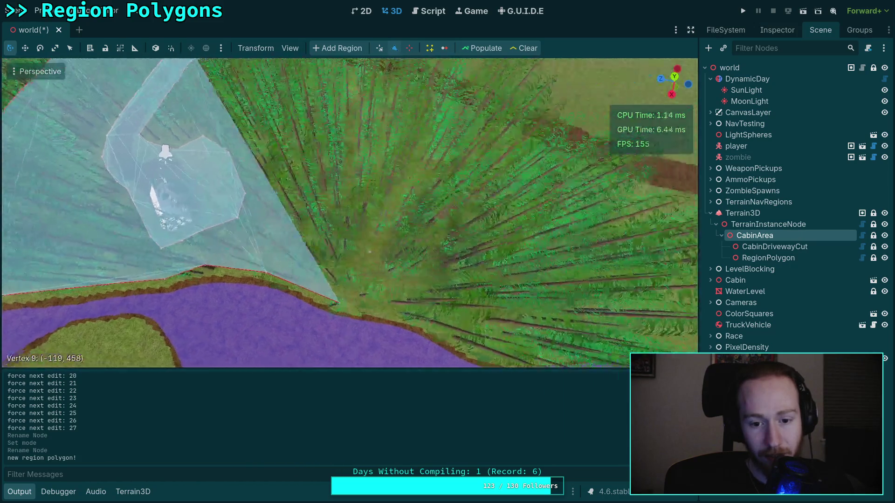
left_click(399, 303)
key("s")
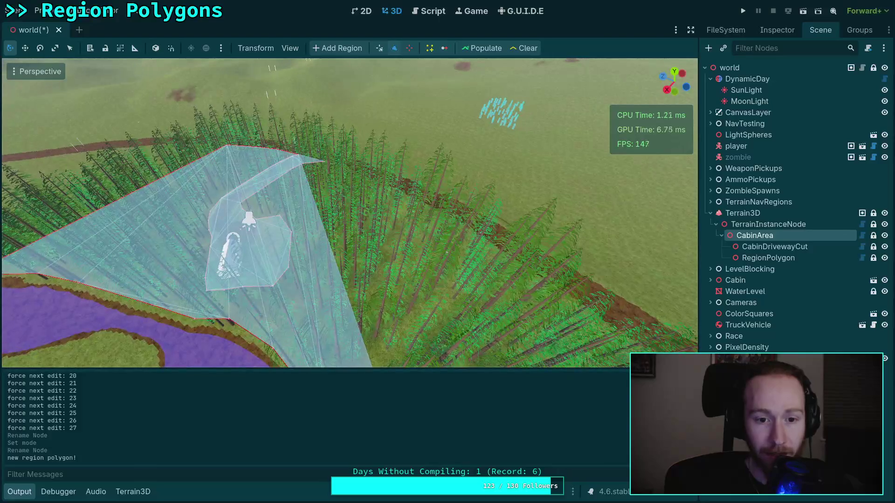
key("w")
left_click(447, 139)
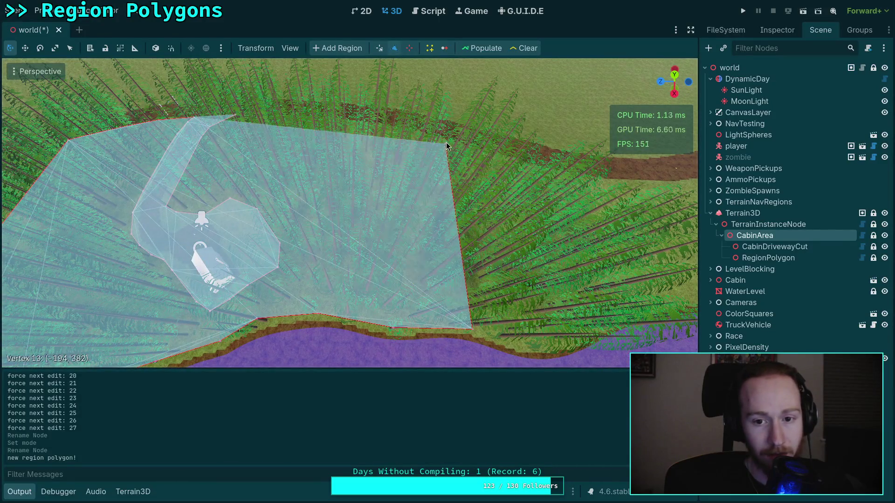
key("w")
key("w")
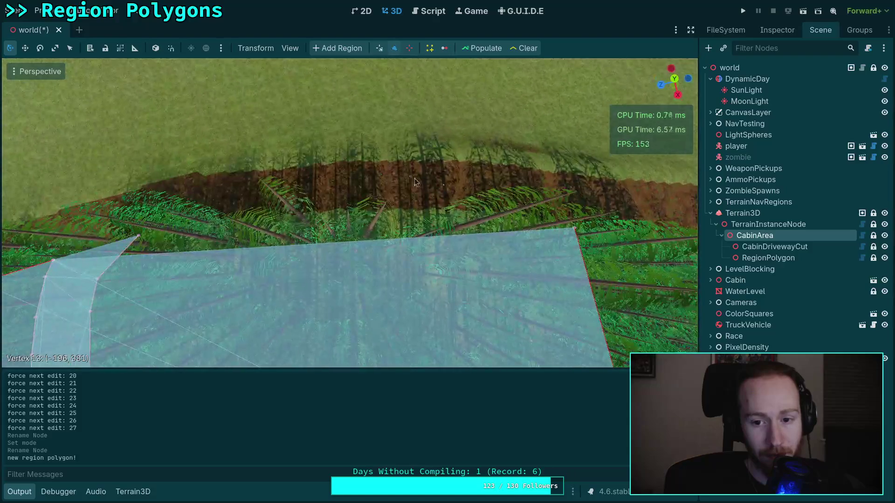
left_click(423, 227)
left_click(277, 230)
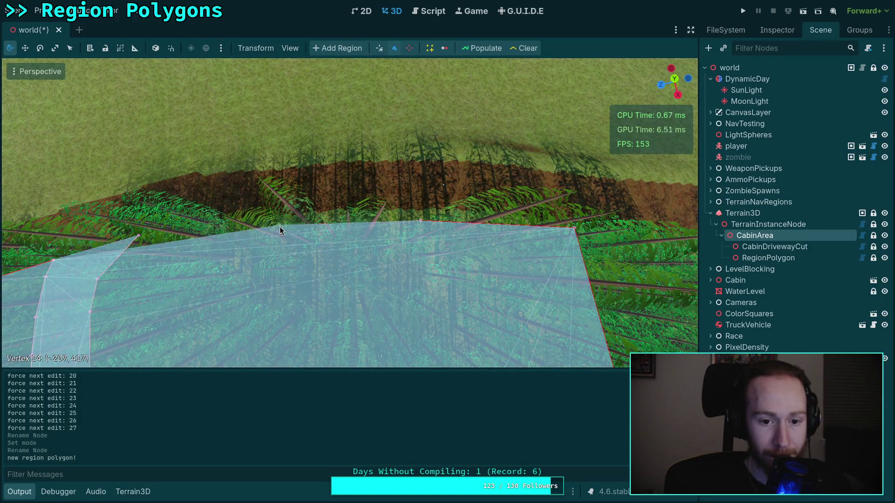
key("w")
key("s")
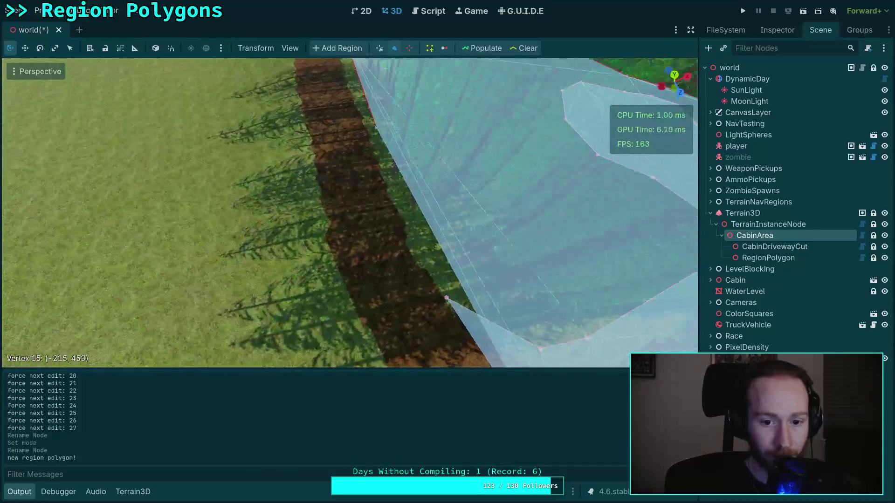
left_click(425, 218)
left_click_drag(425, 227, 450, 291)
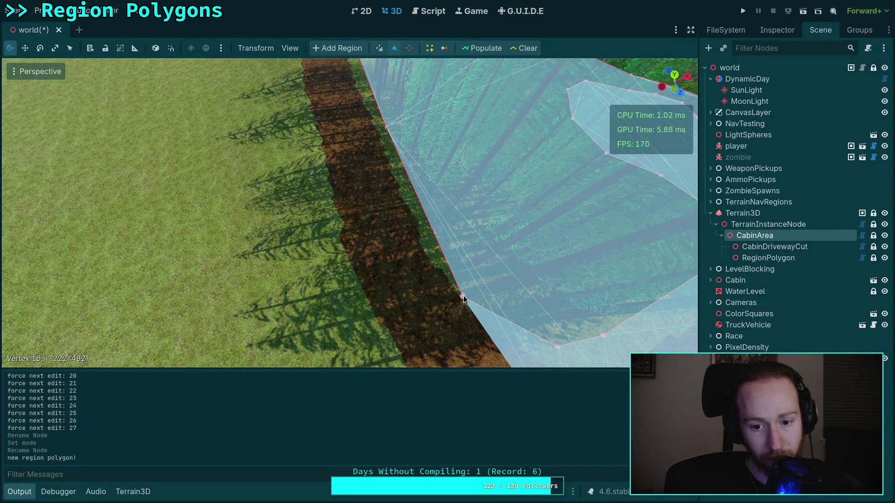
key("s")
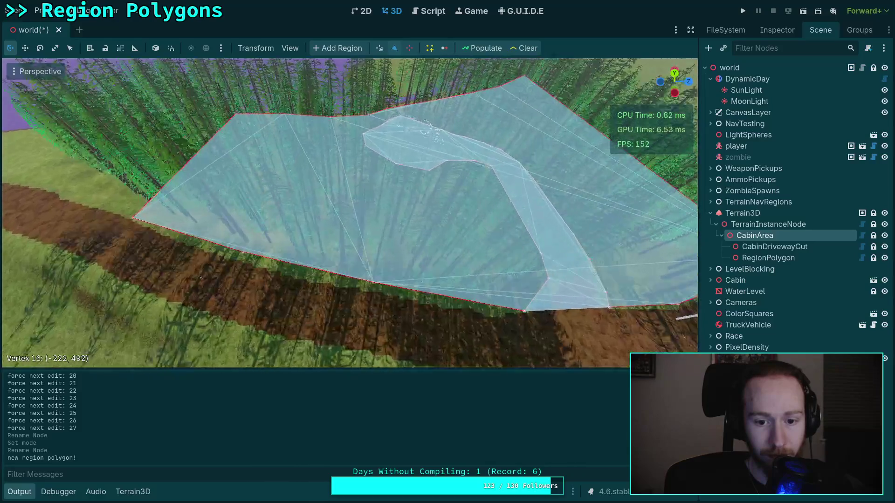
Pull new vertices up from the lower edge and raise vertices 10, 11 and 12 to the tree line.
scroll(367, 285, "up", 3)
left_click_drag(372, 283, 324, 282)
key("e")
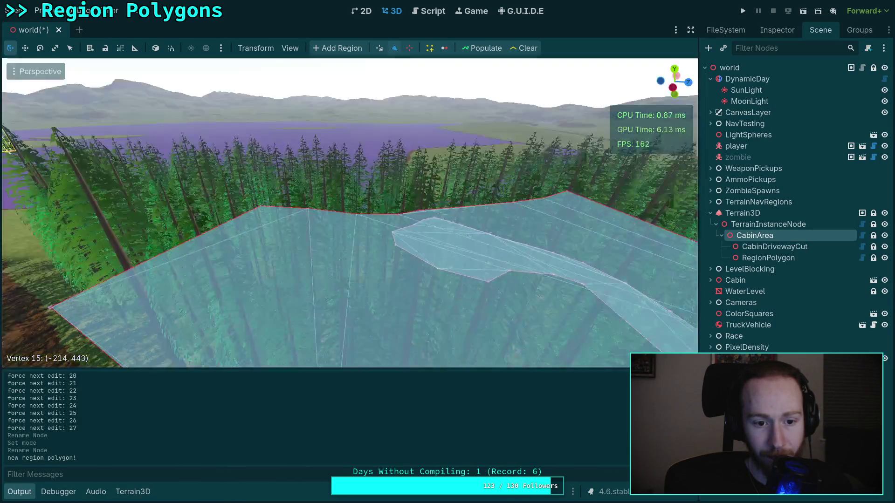
key("q")
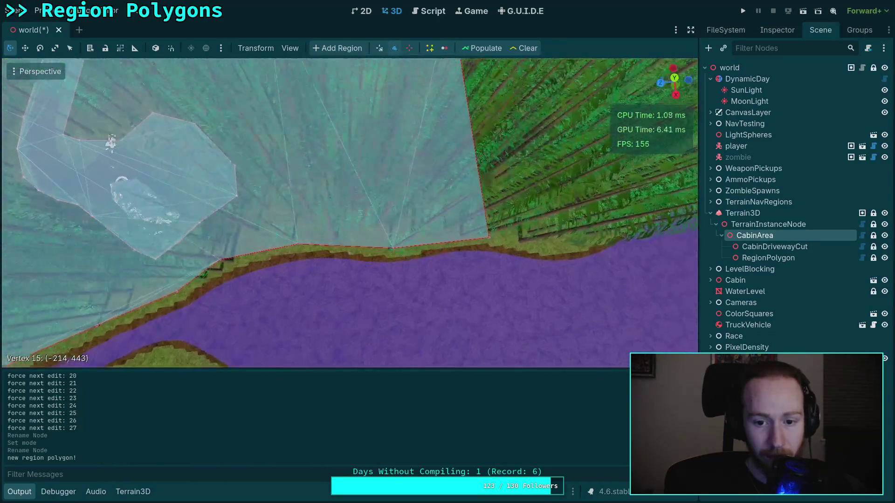
key("e")
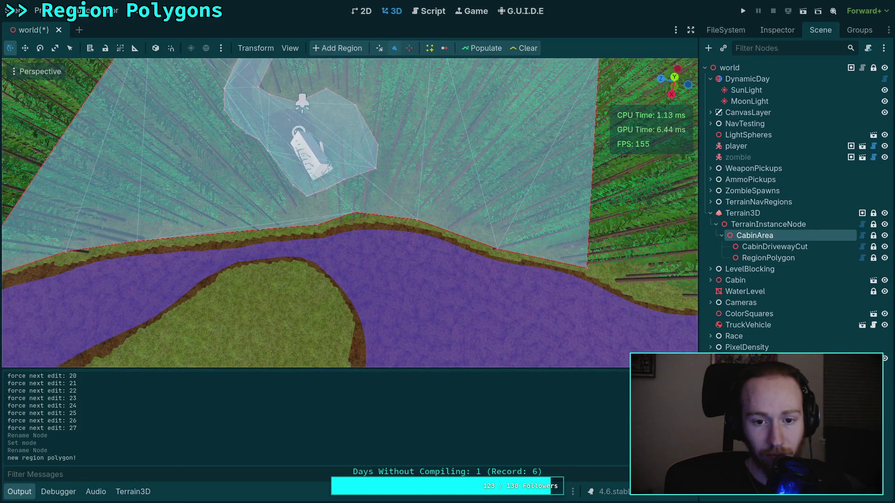
key("w")
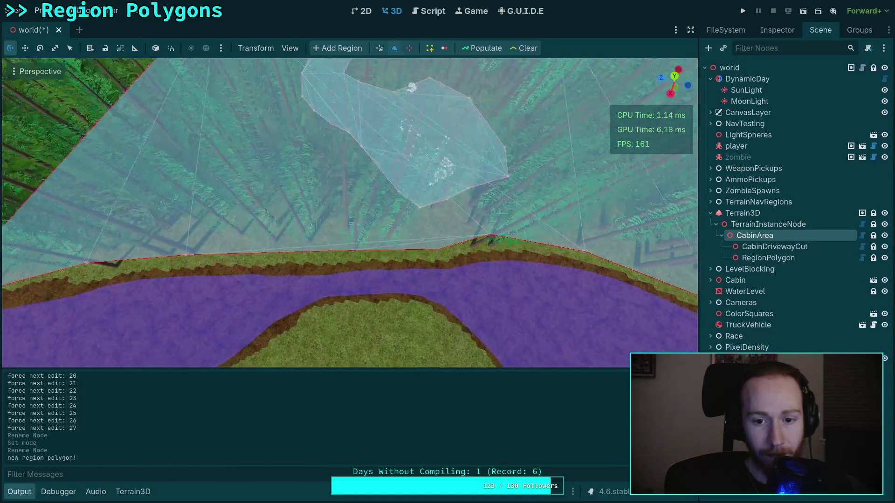
key("w")
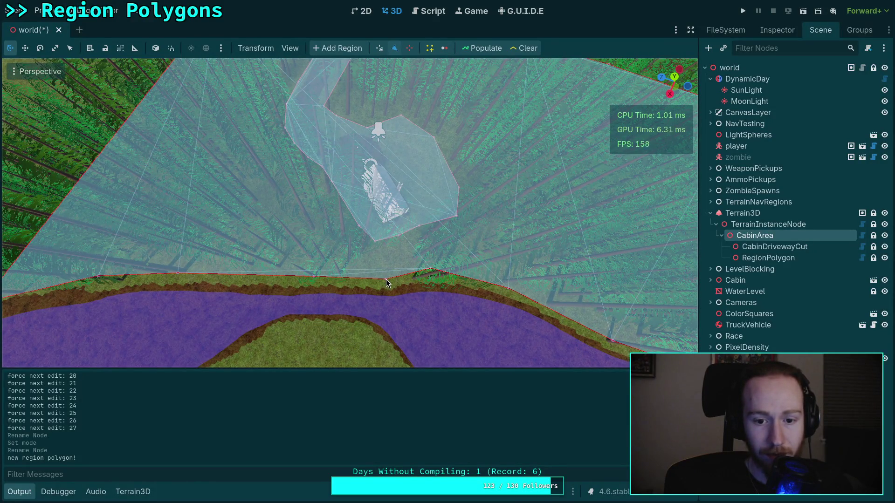
mouse_move(386, 279)
left_mouse_down()
mouse_move(350, 196)
mouse_move(354, 221)
left_mouse_up()
mouse_move(432, 257)
left_mouse_down()
mouse_move(462, 236)
mouse_move(463, 219)
mouse_move(473, 247)
left_mouse_up()
left_click_drag(340, 266, 378, 202)
left_click_drag(468, 255, 497, 207)
left_click_drag(597, 256, 562, 188)
Raise vertices 6, 5 and the bottom-left vertex 4 up toward the trees.
mouse_move(555, 223)
left_mouse_down()
mouse_move(475, 275)
mouse_move(449, 222)
left_mouse_up()
left_click_drag(345, 276, 354, 217)
left_click_drag(253, 282, 293, 221)
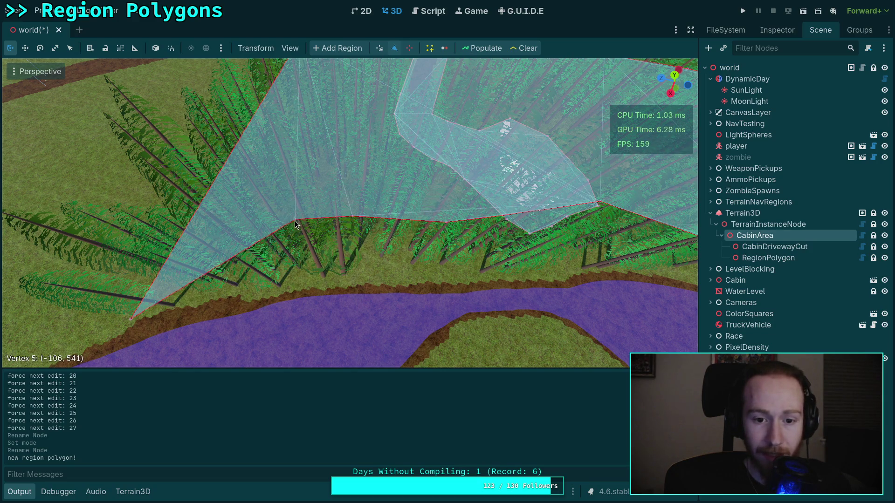
left_click_drag(135, 319, 220, 211)
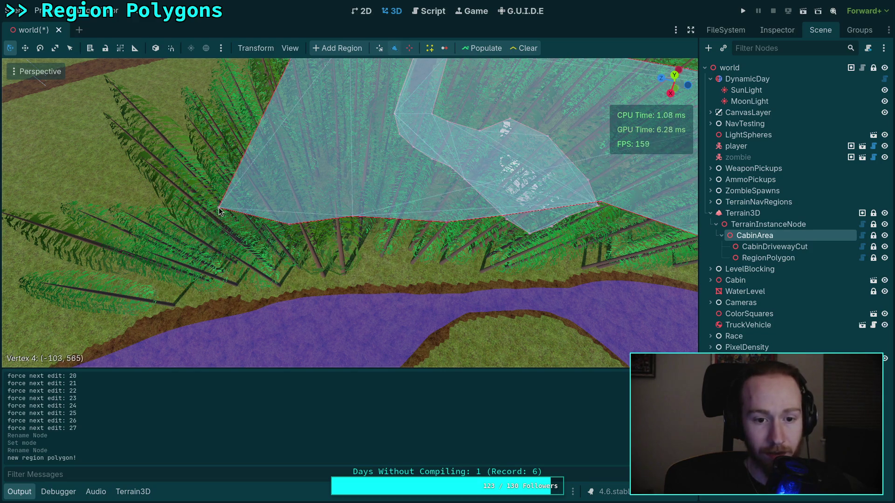
scroll(375, 282, "down", 5)
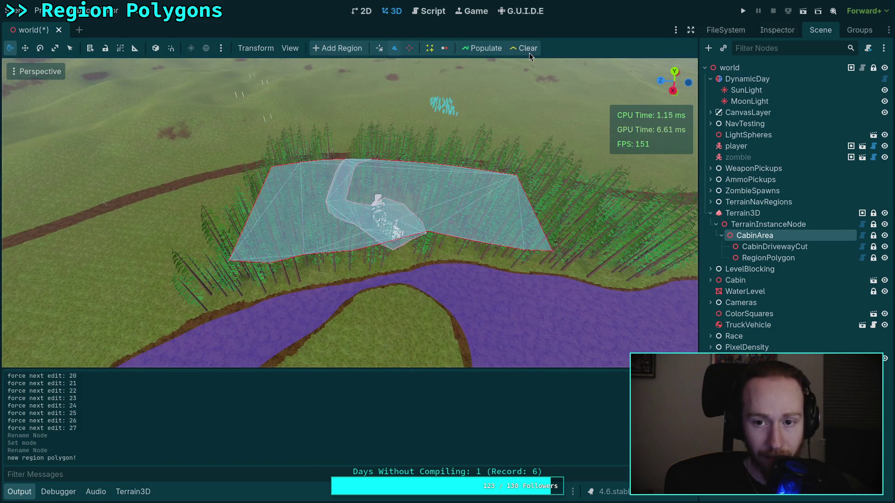
scroll(426, 252, "up", 6)
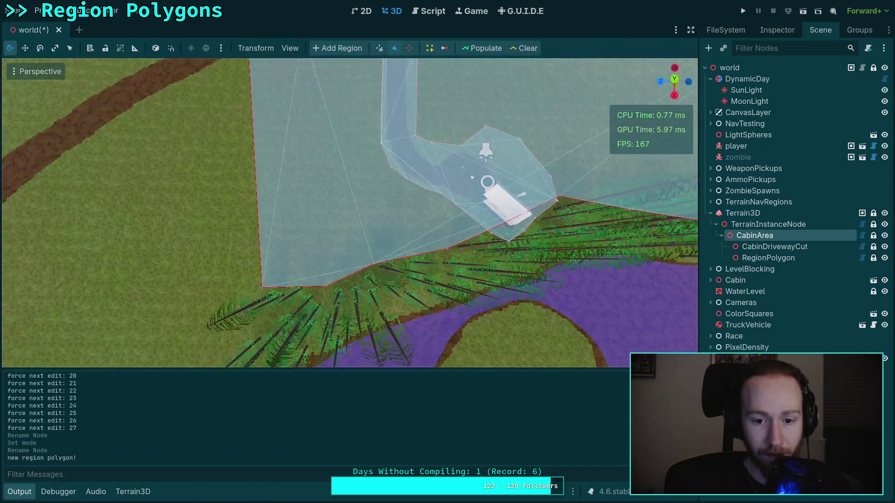
scroll(426, 252, "down", 5)
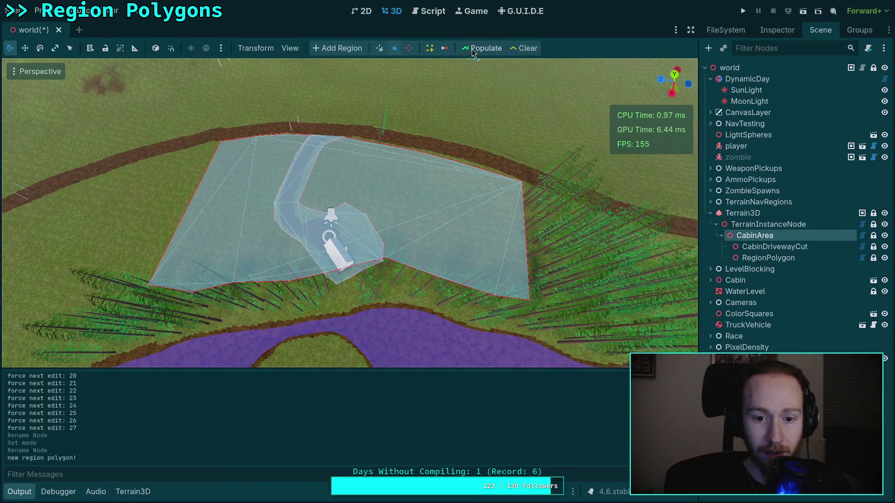
left_click_drag(400, 248, 564, 233)
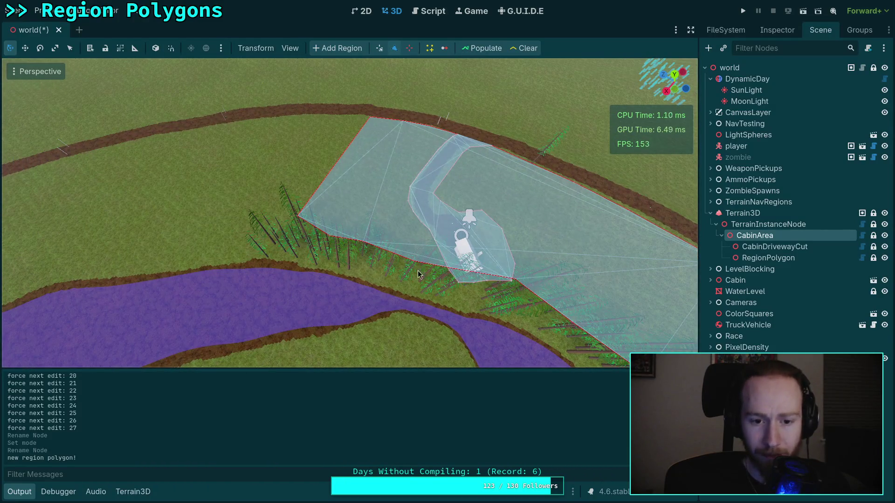
left_click(418, 237)
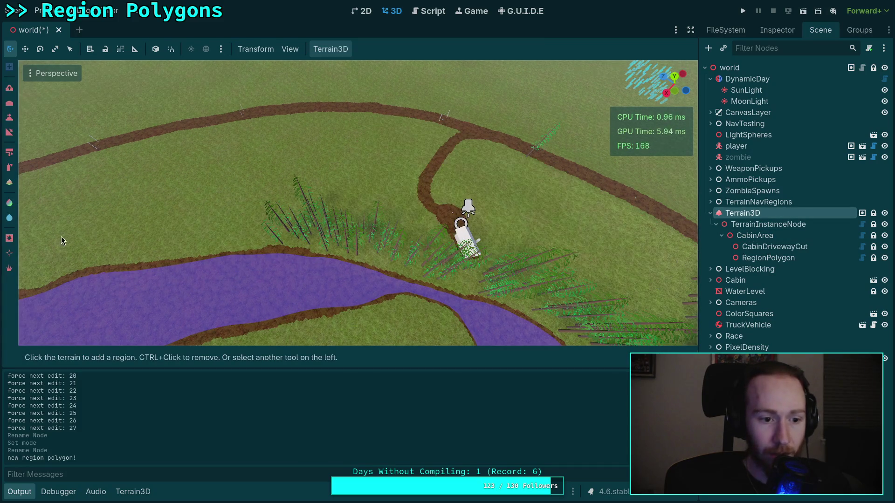
Switch to the instancer tool and erase instanced grass and trees near the river and cabin.
left_click(9, 269)
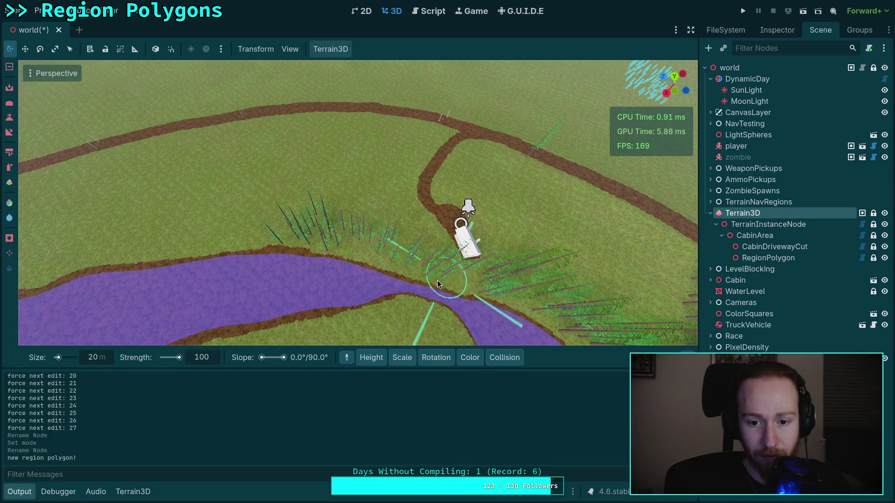
left_click(556, 299, "ctrl")
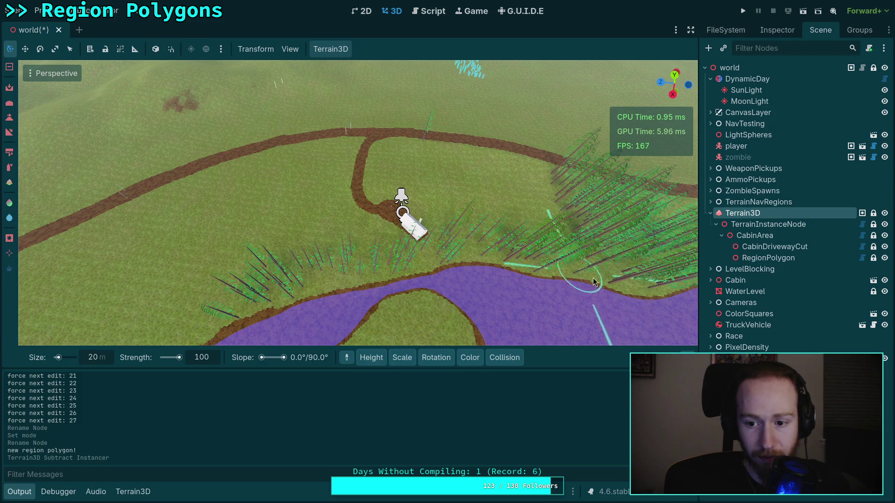
left_click(513, 262, "ctrl")
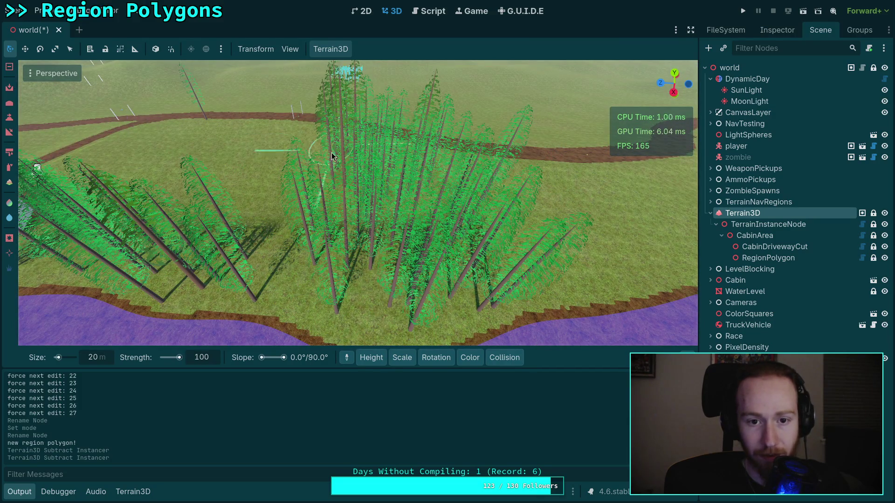
left_click(466, 303, "ctrl")
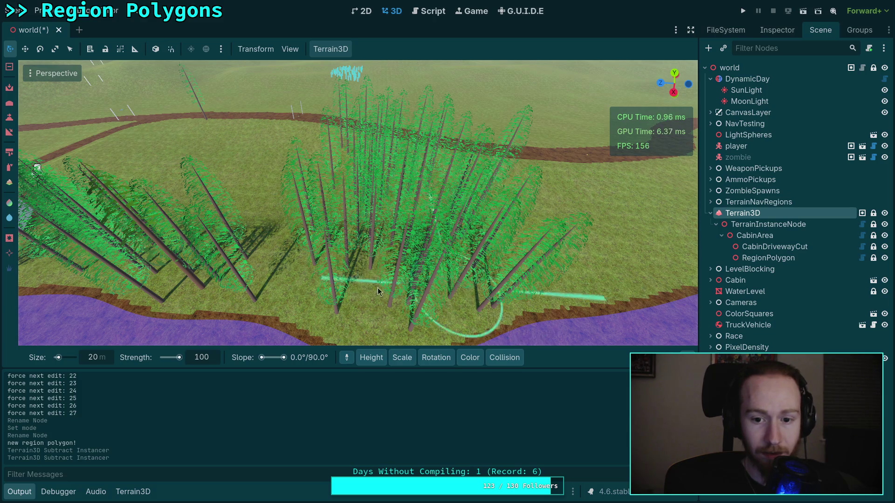
scroll(382, 258, "up", 5)
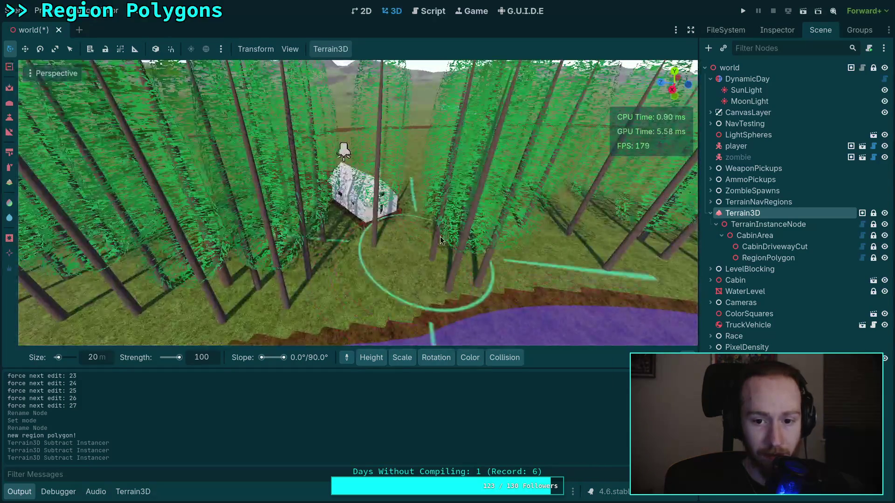
left_click(459, 212, "ctrl")
scroll(480, 233, "down", 6)
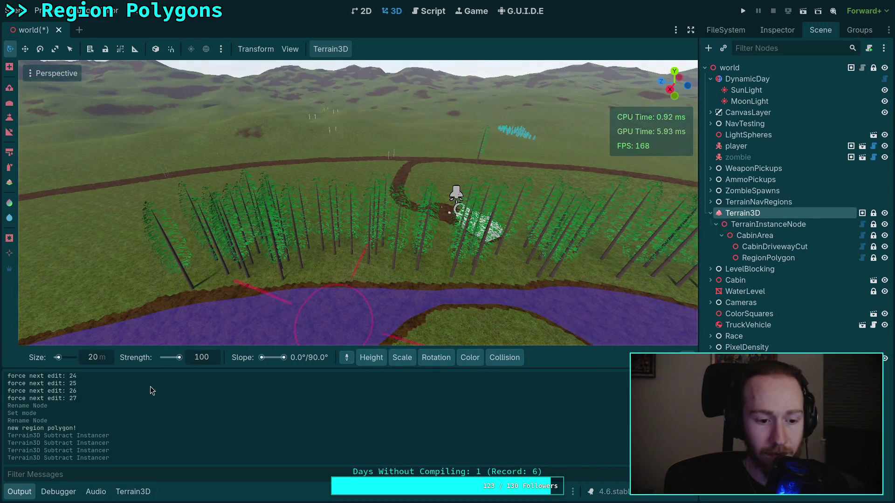
Select the fourth tree mesh in the asset list and erase the left-grove and river-shore trees.
left_click(133, 492)
left_click(203, 418)
mouse_move(177, 310)
left_mouse_down()
mouse_move(215, 296)
mouse_move(247, 313)
left_mouse_up()
left_click(77, 418)
left_click(96, 492)
left_click(133, 491)
key("alt+a")
key("alt+a")
key("alt+a")
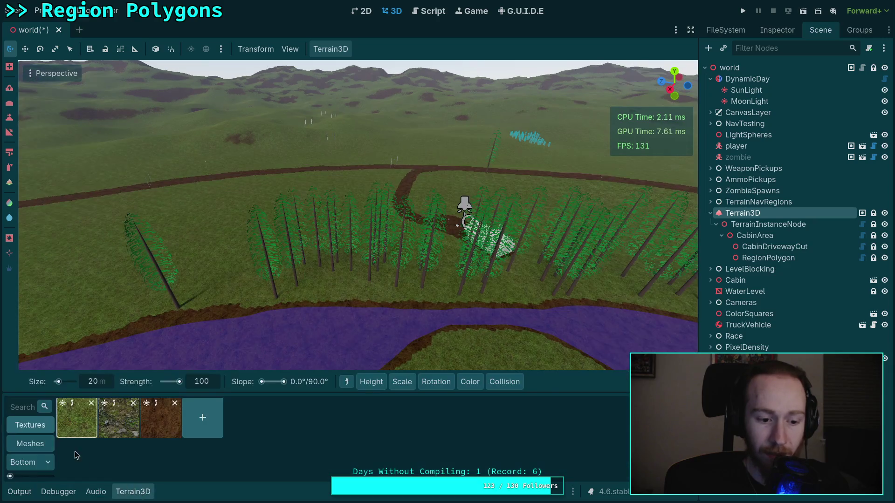
left_click(133, 492)
left_click(202, 418)
mouse_move(173, 317)
left_mouse_down()
mouse_move(303, 281)
mouse_move(406, 270)
mouse_move(345, 272)
mouse_move(511, 294)
mouse_move(602, 275)
mouse_move(615, 289)
left_mouse_up()
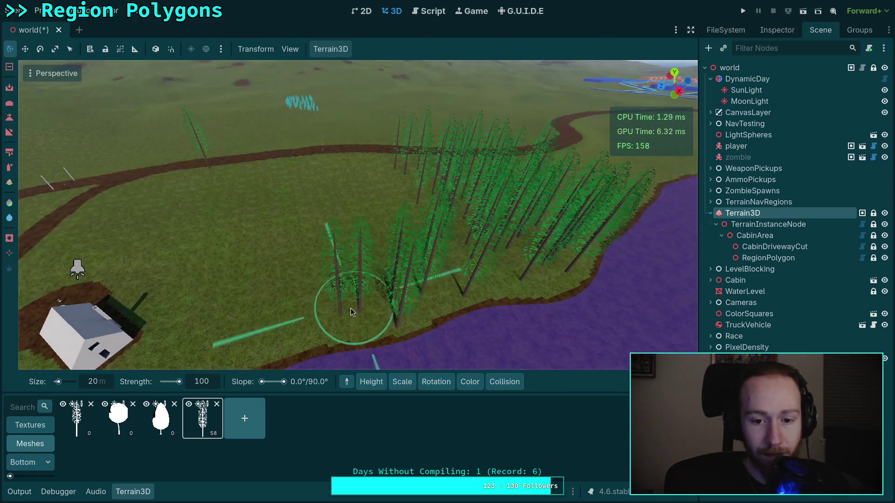
mouse_move(327, 312)
left_mouse_down()
mouse_move(581, 275)
mouse_move(569, 250)
mouse_move(535, 234)
mouse_move(522, 205)
mouse_move(421, 191)
mouse_move(496, 194)
mouse_move(527, 186)
mouse_move(454, 200)
left_mouse_up()
left_click_drag(227, 200, 226, 217)
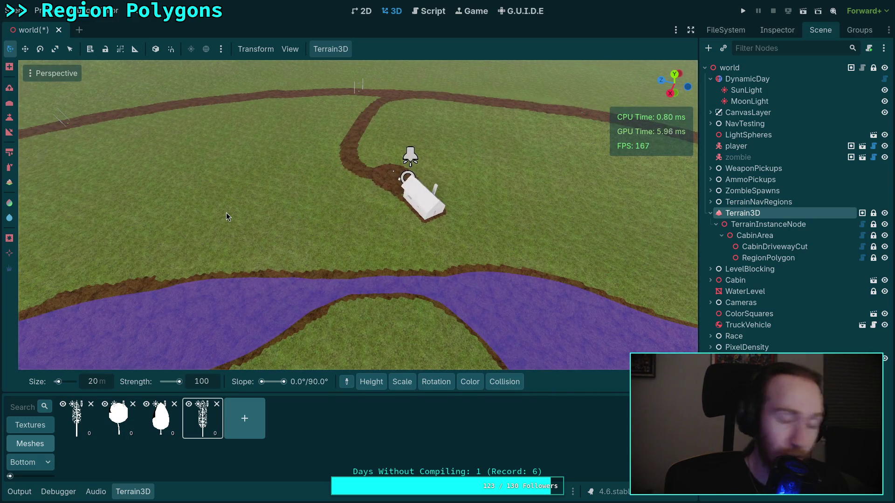
Populate CabinArea with trees and fly into the forest near the cabin to check them.
left_click(781, 236)
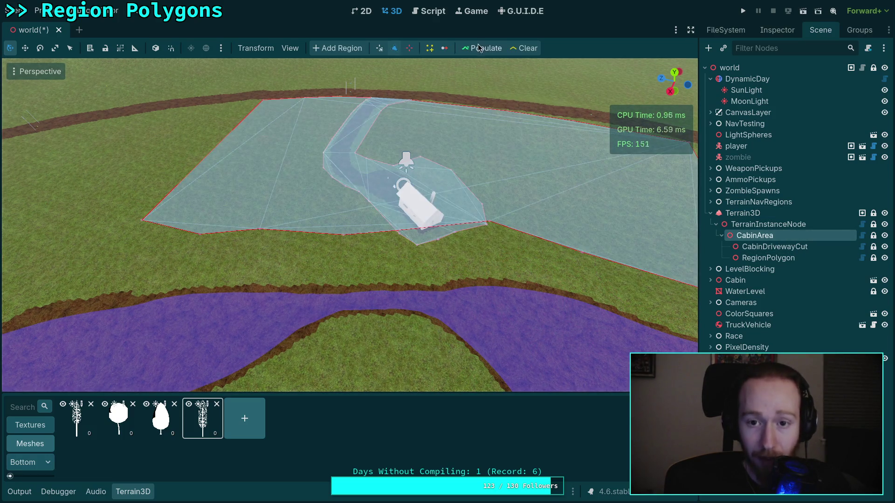
left_click(480, 50)
scroll(417, 238, "up", 5)
mouse_move(417, 238)
left_mouse_down()
mouse_move(260, 325)
mouse_move(690, 147)
left_mouse_up()
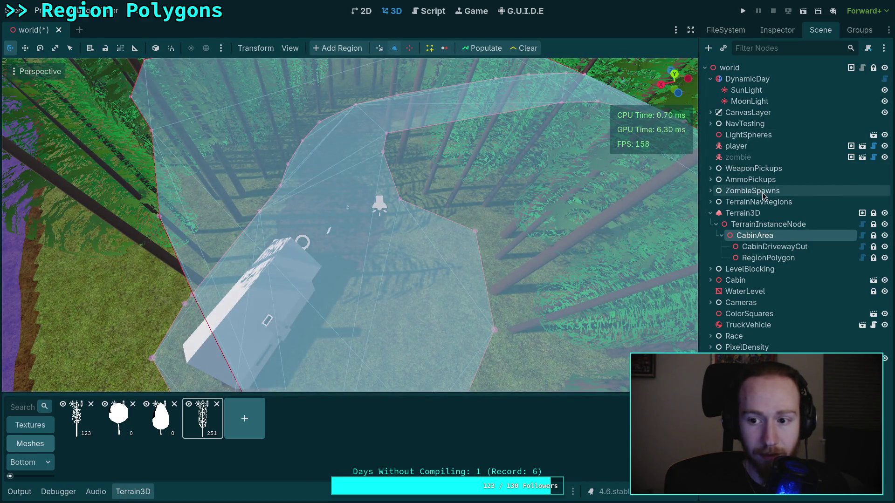
left_click(760, 191)
left_click(131, 490)
left_click_drag(443, 273, 443, 354)
mouse_move(268, 271)
left_mouse_down()
mouse_move(268, 345)
mouse_move(268, 261)
mouse_move(583, 206)
mouse_move(280, 233)
mouse_move(61, 180)
mouse_move(72, 168)
mouse_move(548, 86)
mouse_move(597, 103)
mouse_move(440, 261)
left_mouse_up()
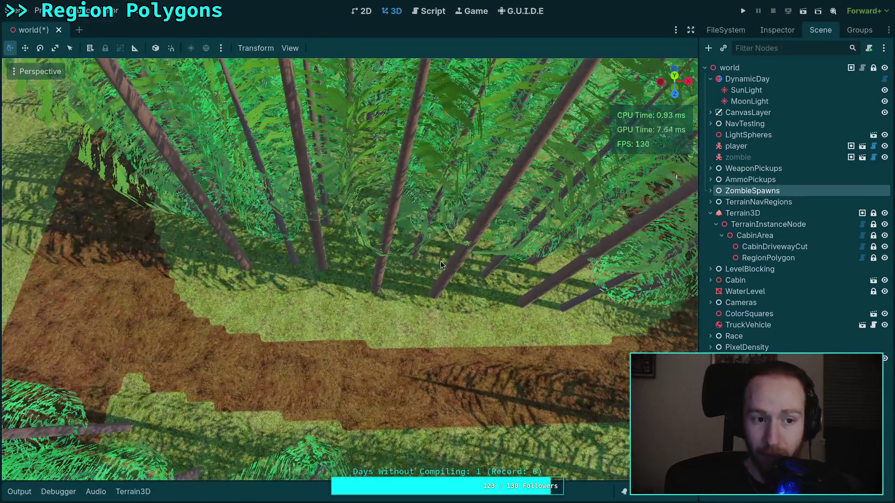
Reselect CabinArea and bring up its tree instancing settings.
left_click(792, 233)
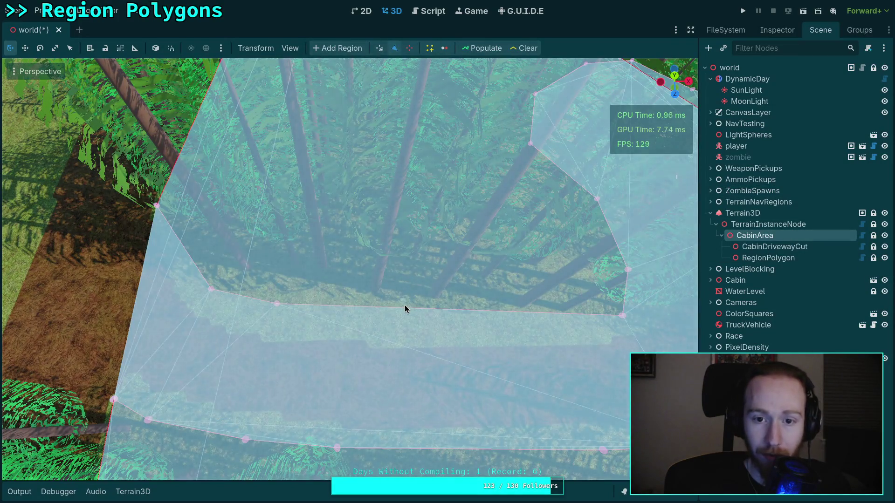
left_click(431, 49)
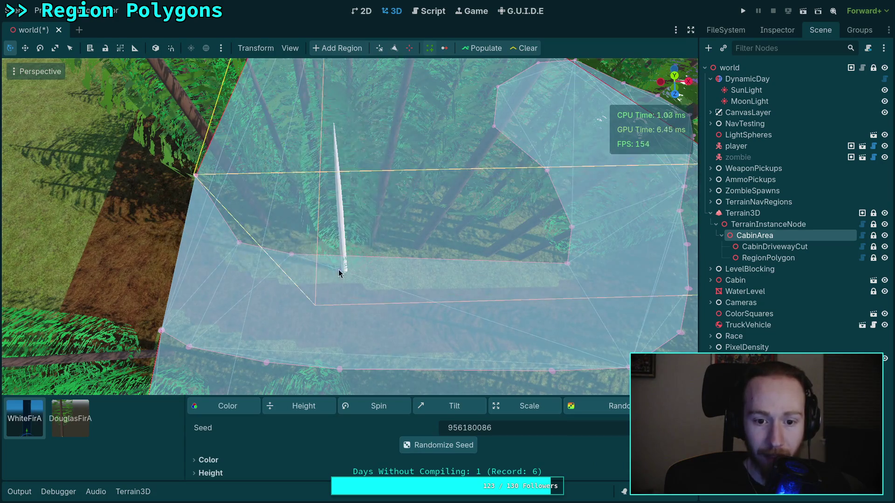
left_click(445, 52)
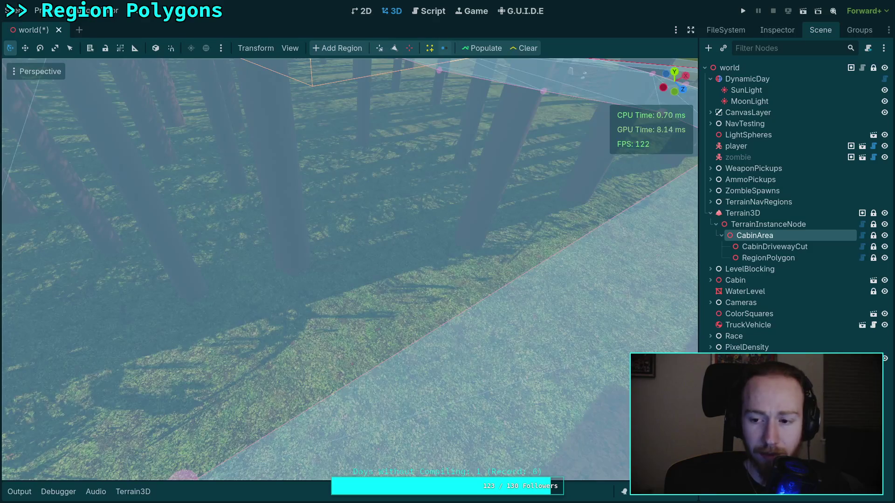
Expand CabinArea's Settings and Instances in the Inspector, then element 1's Minimum Distances dictionary.
left_click(775, 29)
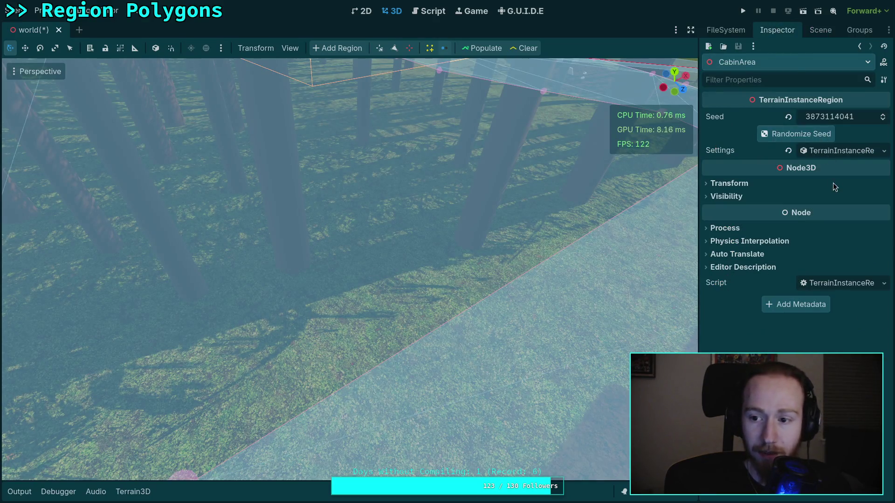
left_click(837, 154)
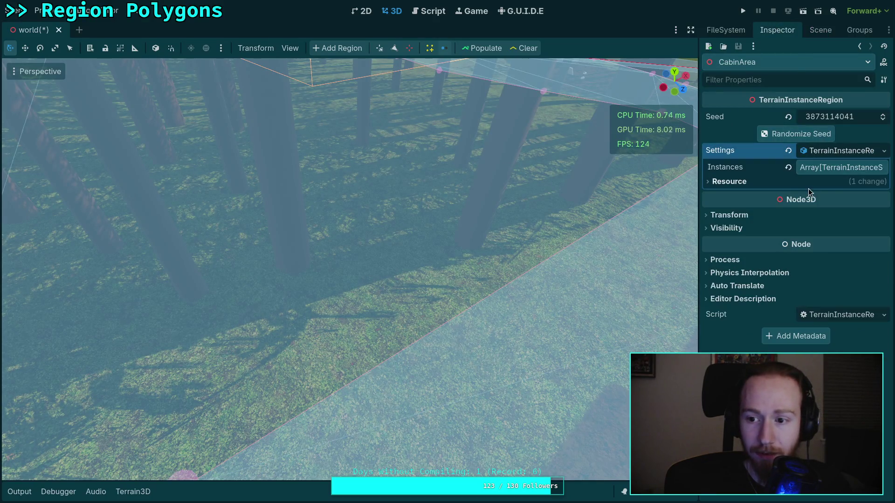
left_click(841, 168)
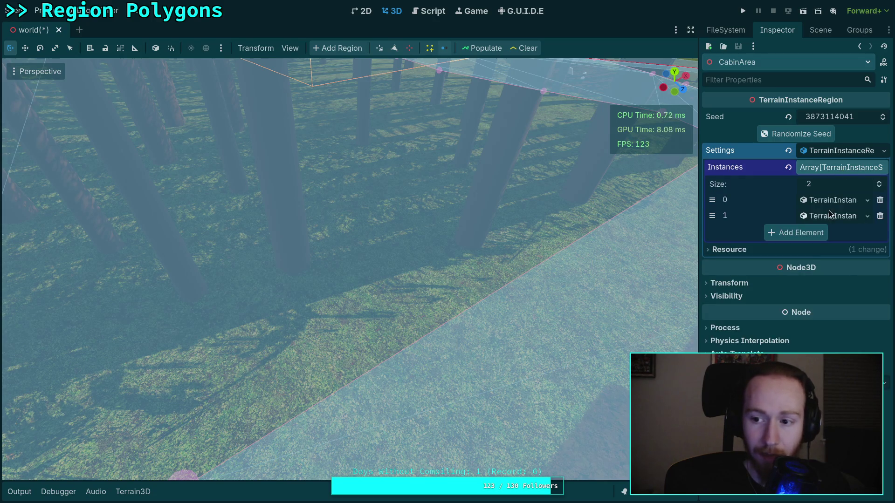
left_click_drag(702, 219, 603, 219)
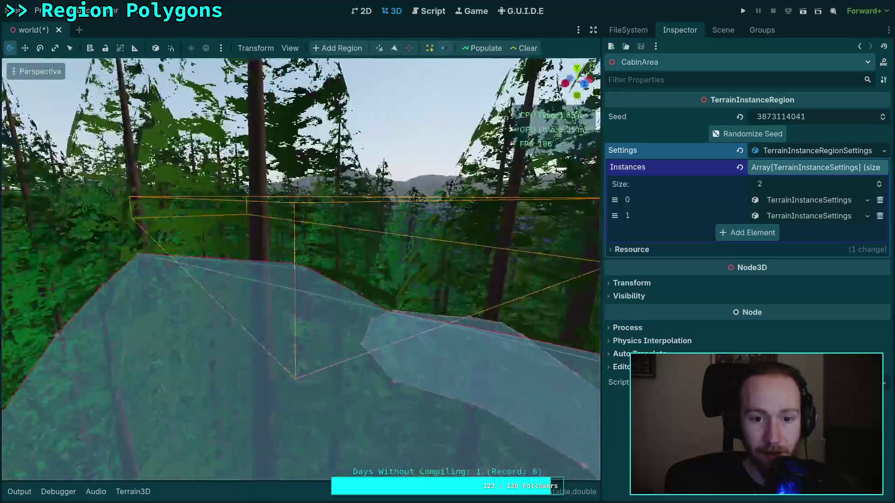
key("w")
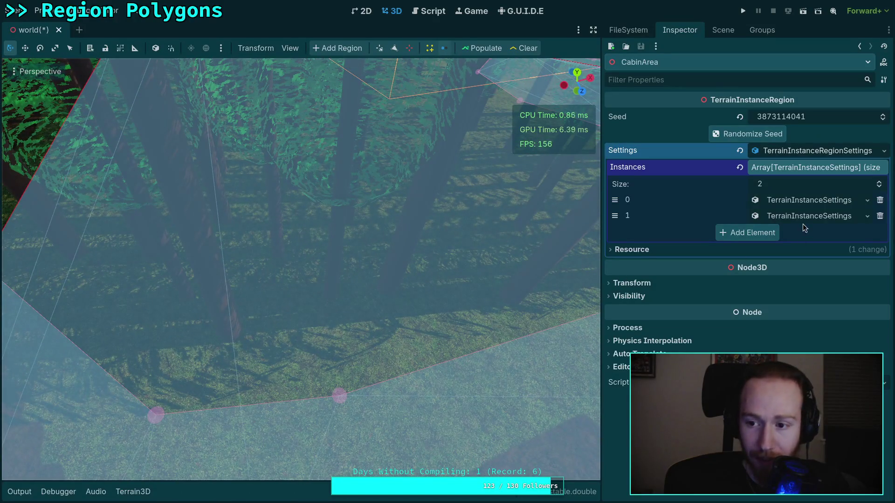
key("s")
key("w")
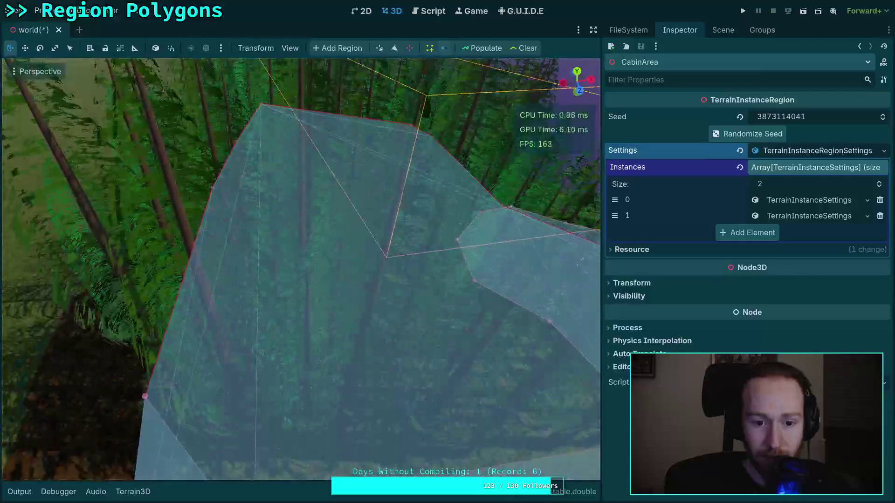
key("s")
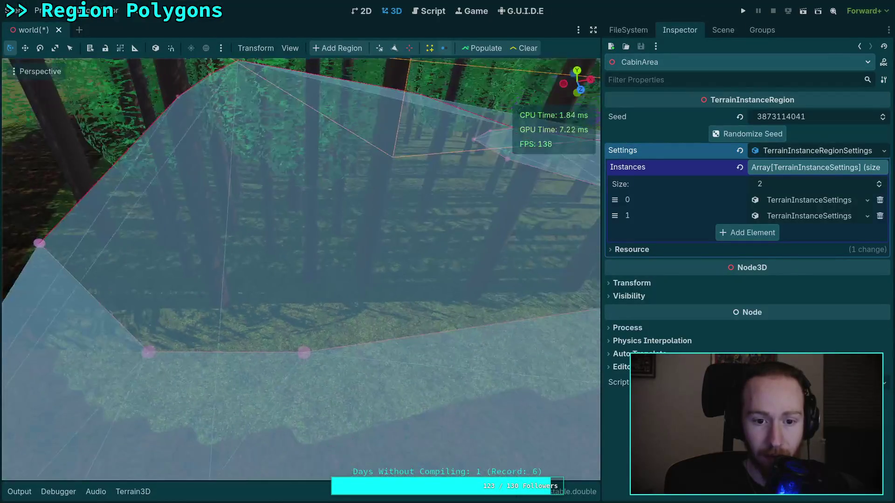
left_click(793, 215)
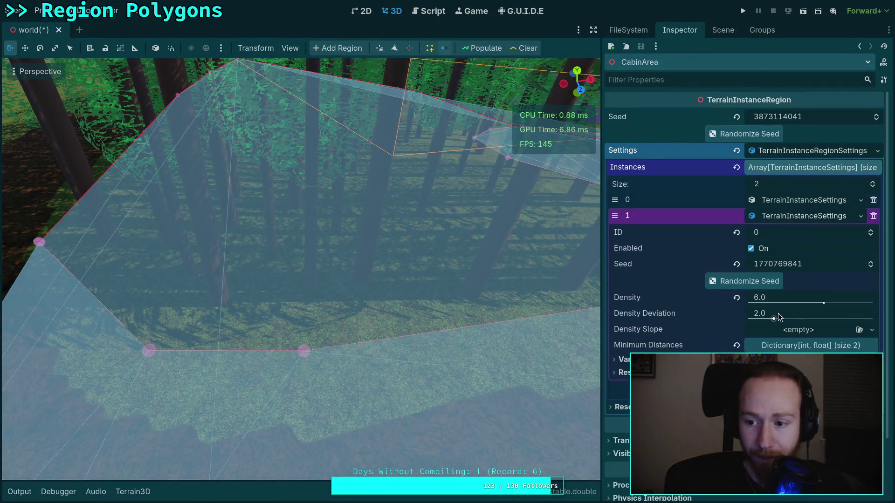
left_click(790, 345)
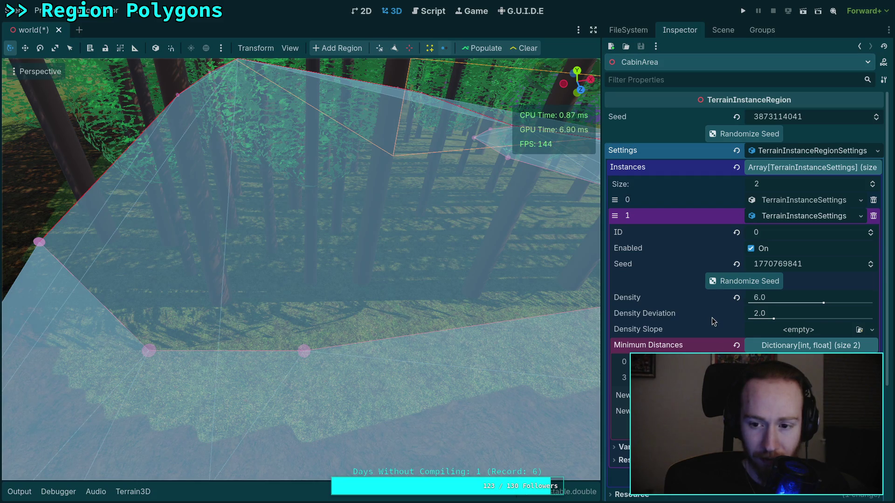
Set the first instance's key-0 minimum distance to 4.5, repopulate the trees and save the scene.
mouse_move(712, 317)
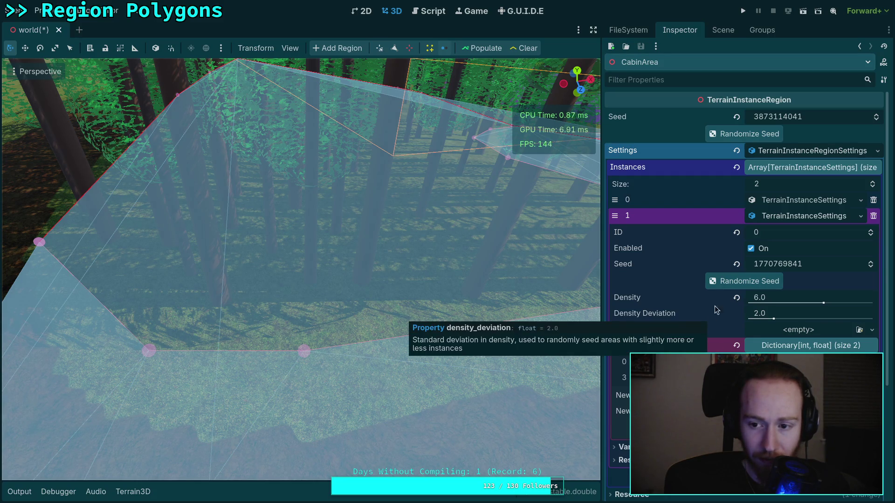
left_click(790, 203)
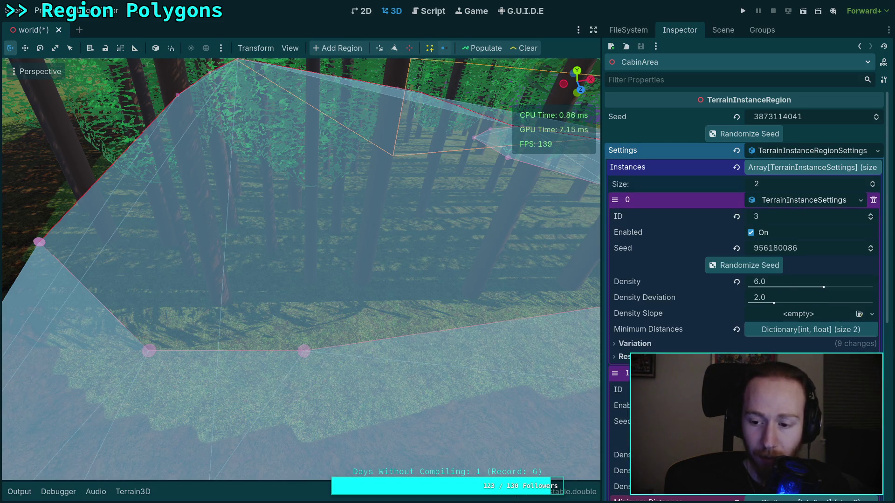
scroll(745, 233, "down", 2)
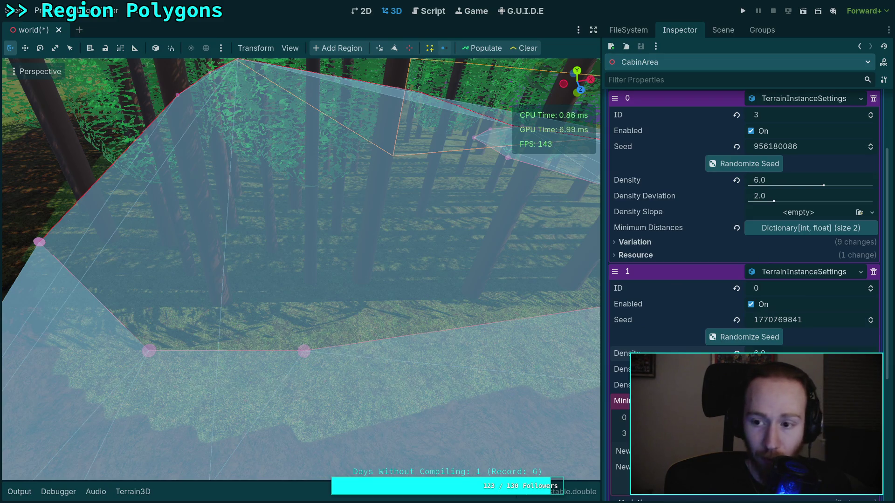
scroll(706, 336, "up", 2)
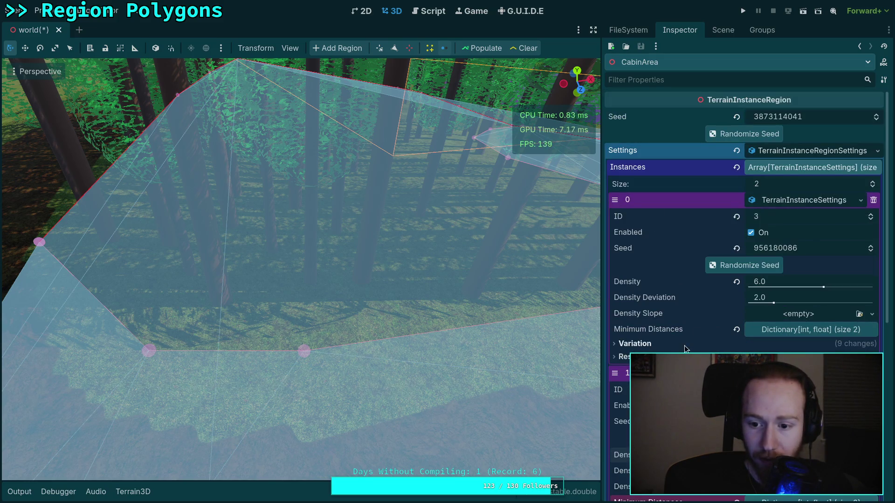
left_click(804, 331)
left_click(774, 346)
type("4.5")
key("Return")
key("Return")
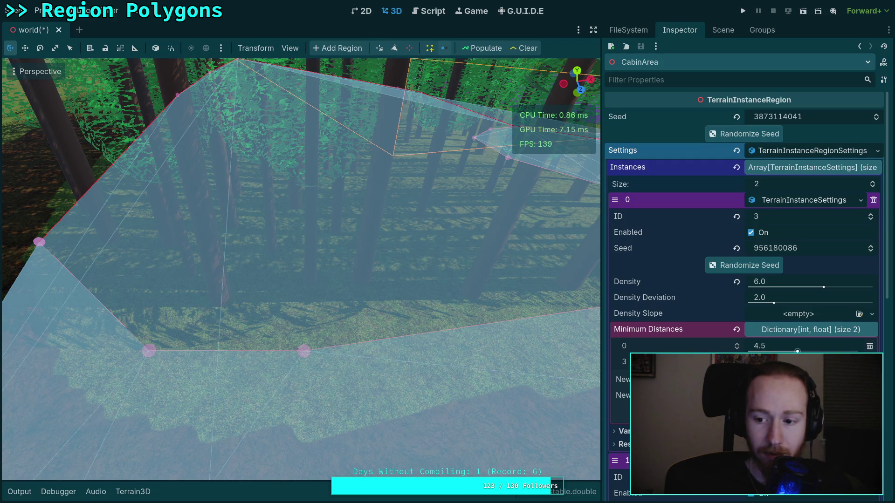
left_click(524, 49)
left_click(484, 48)
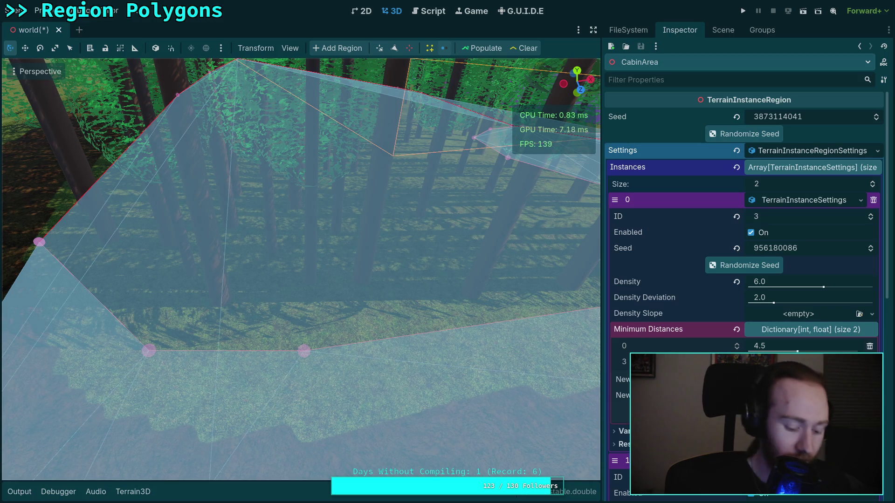
key("ctrl+s")
Repopulate, then change the key-0 minimum distance to 5.0 and regenerate the trees.
left_click(524, 49)
left_click(482, 48)
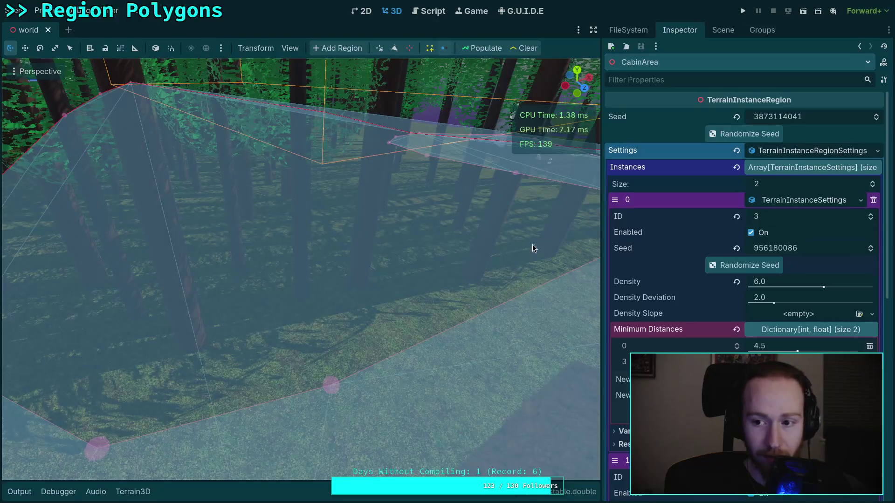
scroll(806, 273, "down", 5)
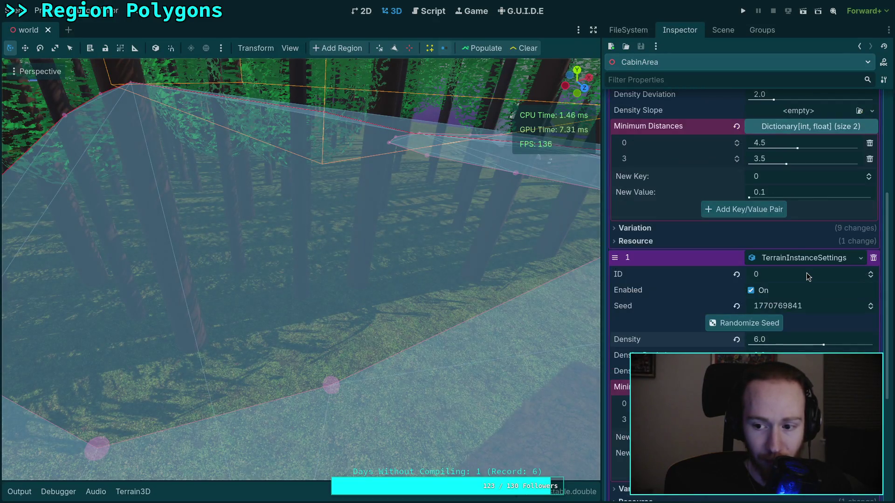
scroll(807, 275, "down", 4)
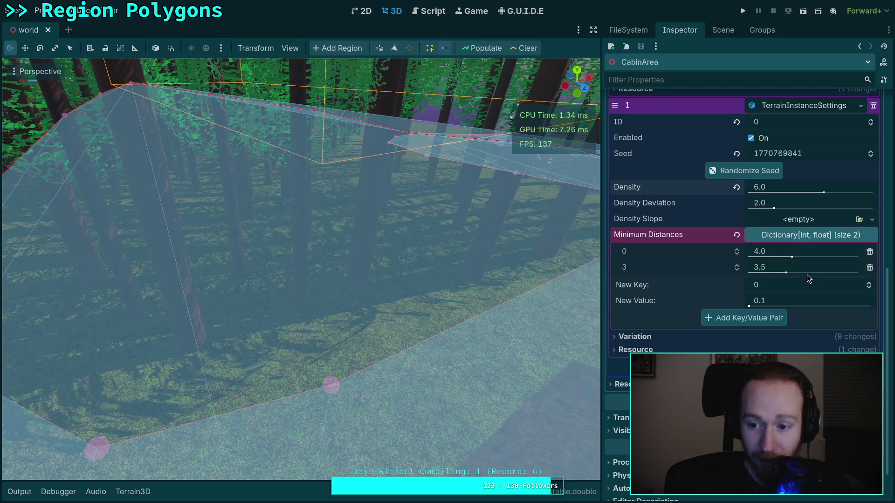
scroll(807, 275, "up", 5)
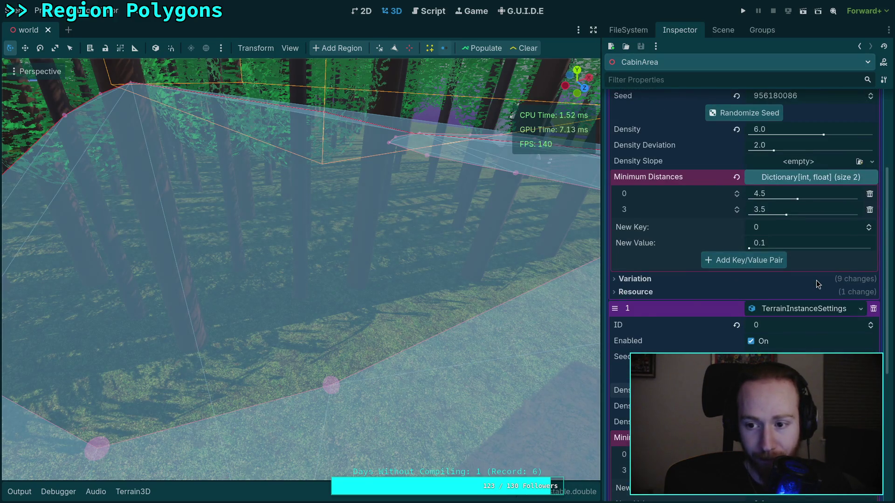
scroll(811, 283, "up", 3)
left_click(788, 299)
type("5")
key("Return")
left_click(486, 49)
Change the key-0 minimum distance to 4.
left_click_drag(481, 77, 588, 225)
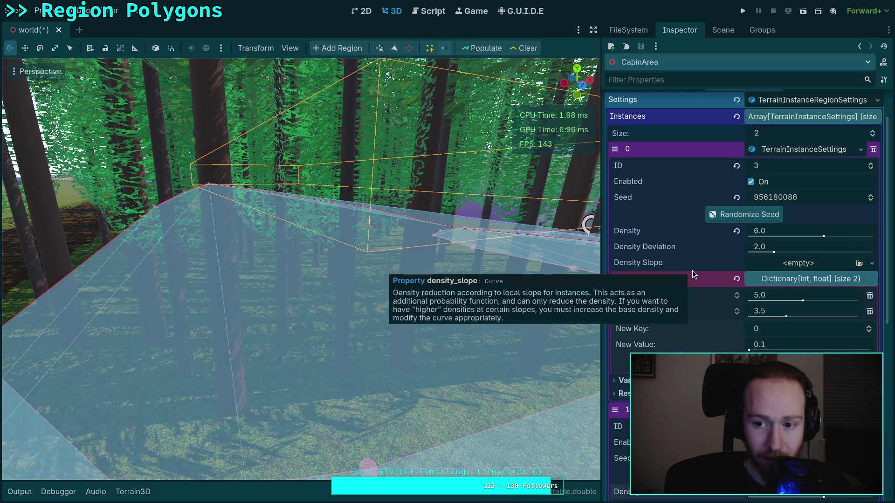
left_click(759, 296)
type("4")
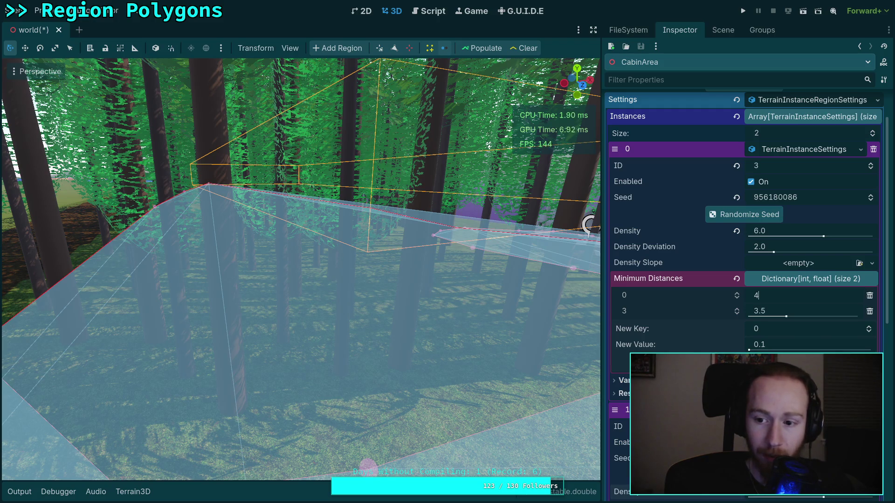
key("Return")
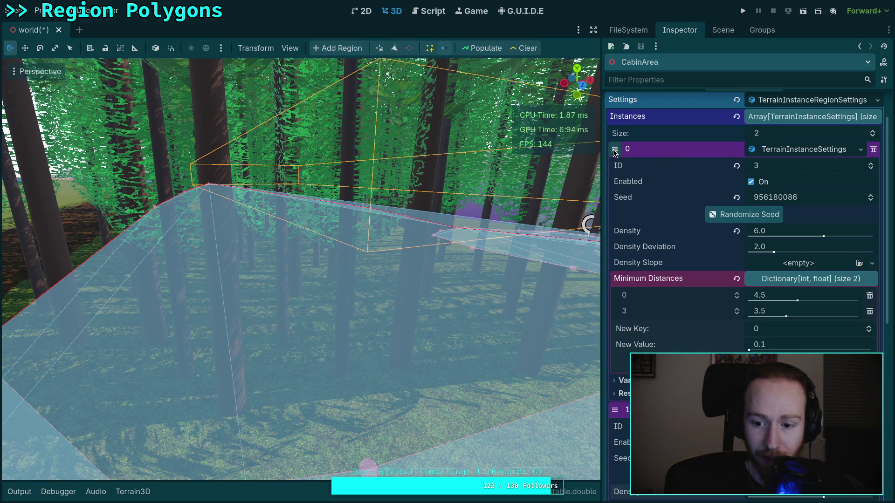
Move instance ID 0 above ID 3, delete its key-3 minimum distance, and clear the trees.
left_click_drag(615, 152, 615, 410)
left_click_drag(652, 223, 674, 266)
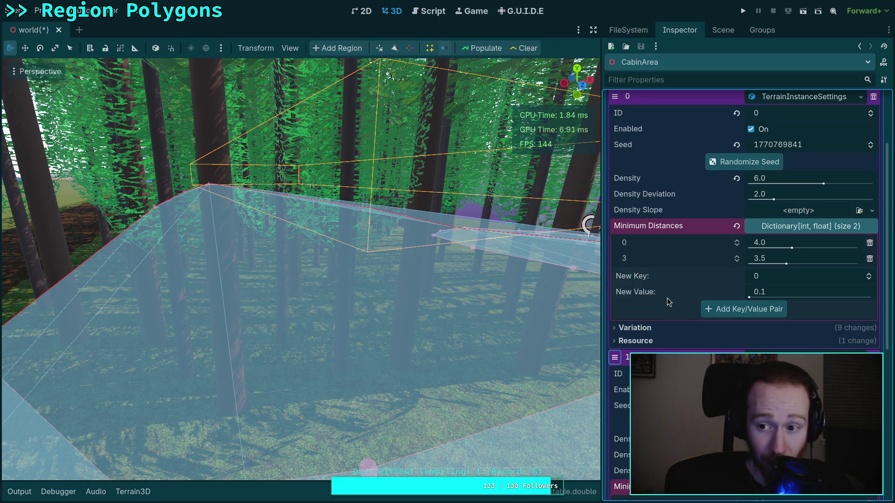
scroll(671, 293, "up", 1)
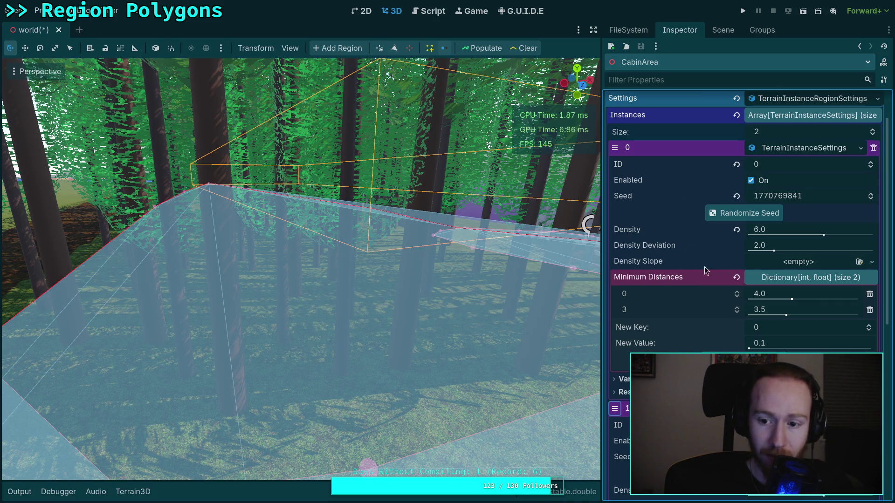
left_click(870, 310)
scroll(671, 321, "down", 4)
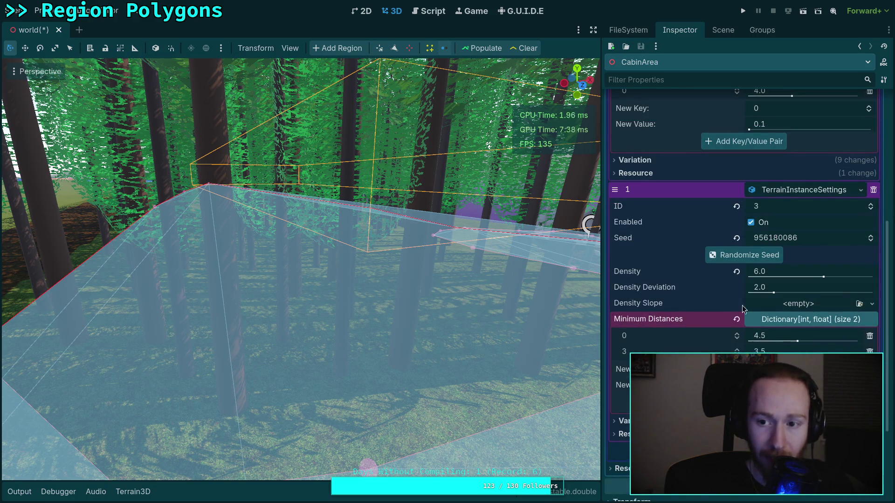
scroll(772, 341, "up", 4)
left_click(529, 50)
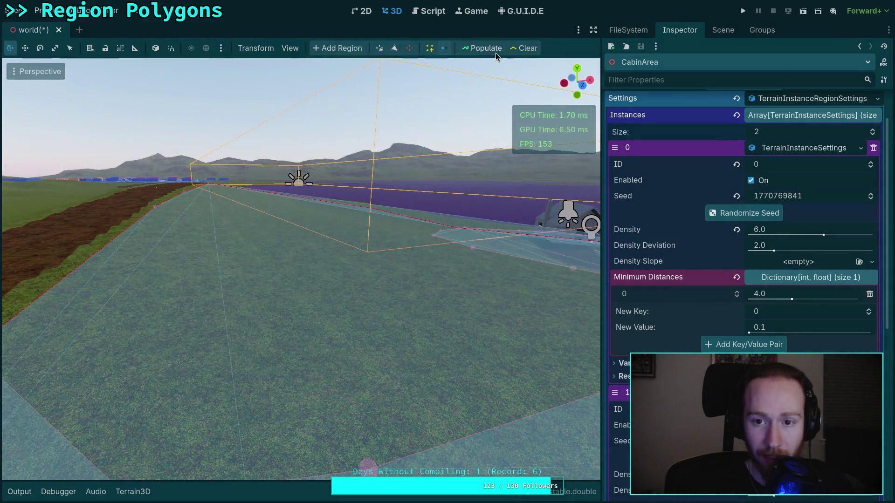
Populate, set instance ID 3's key-0 minimum distance to 5.0, and regenerate the trees.
left_click(492, 53)
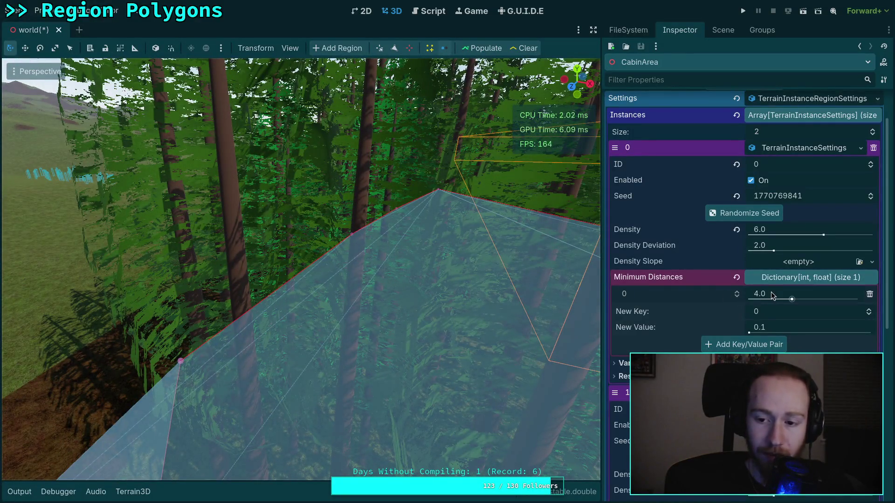
scroll(770, 349, "down", 5)
left_click(790, 337)
type("5")
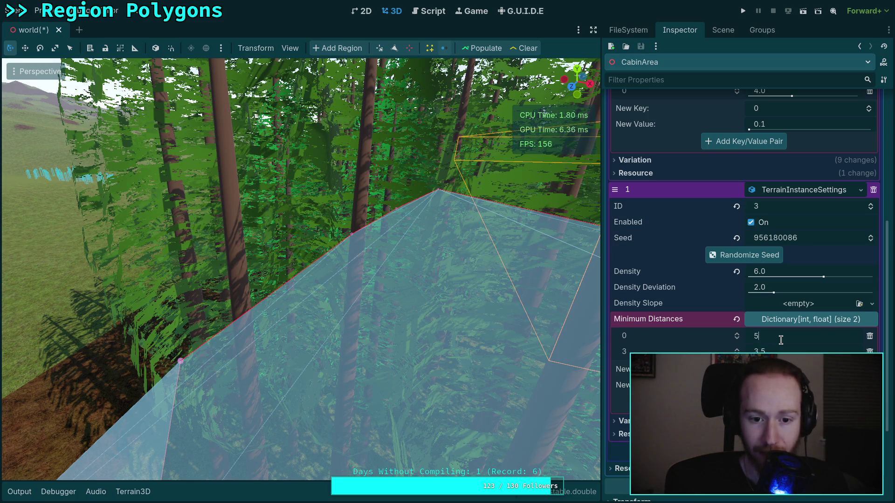
key("Return")
scroll(717, 305, "up", 5)
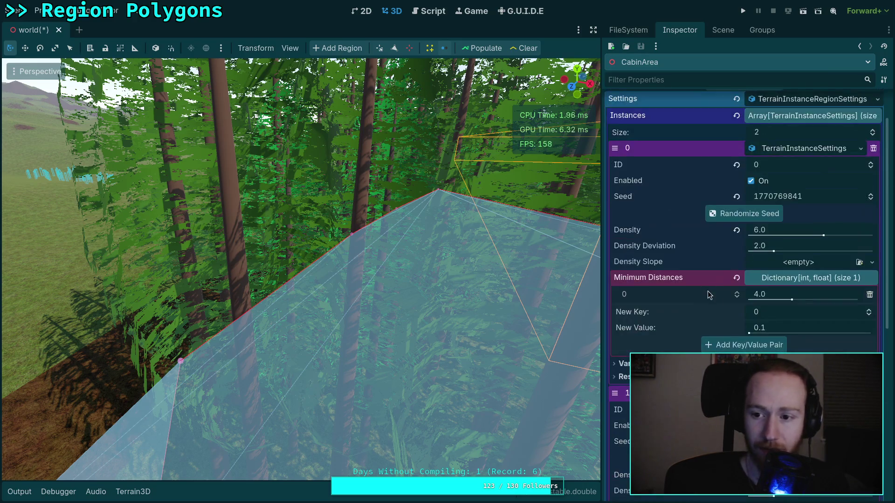
left_click(484, 49)
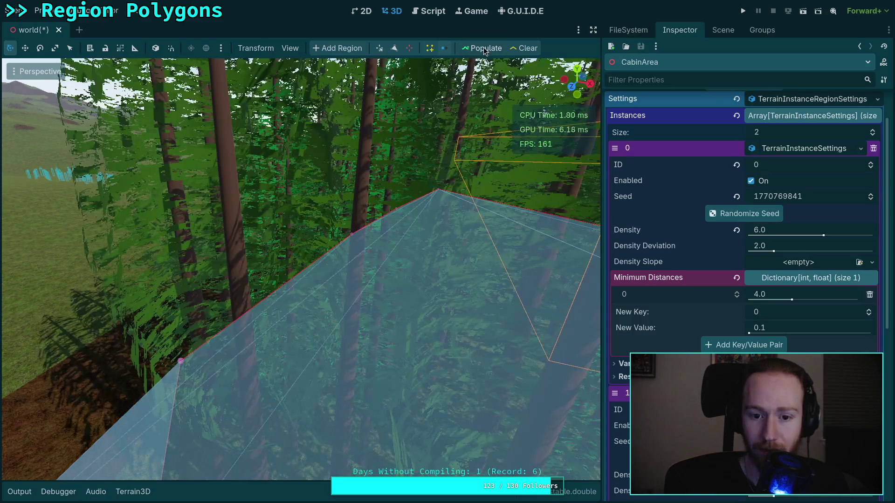
Clear the region's placed trees and set the first instance's key-0 minimum distance to 5.0.
mouse_move(416, 272)
left_mouse_down()
mouse_move(416, 224)
mouse_move(416, 279)
mouse_move(416, 219)
mouse_move(403, 284)
mouse_move(394, 257)
mouse_move(428, 282)
left_mouse_up()
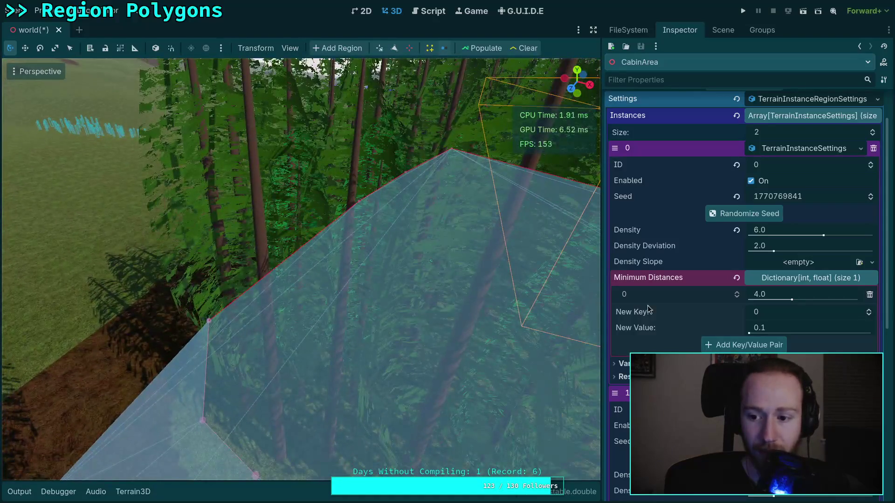
left_click(785, 297)
key("BackSpace")
type("5")
key("Return")
left_click(528, 48)
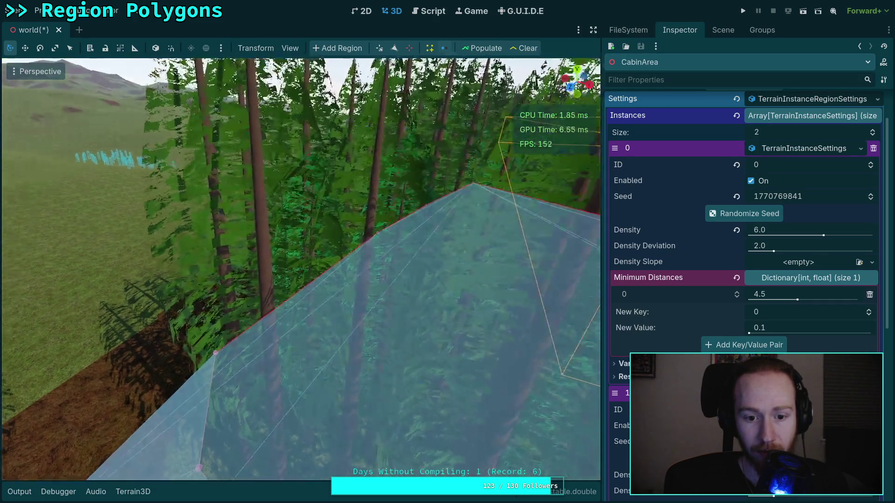
left_click(779, 295)
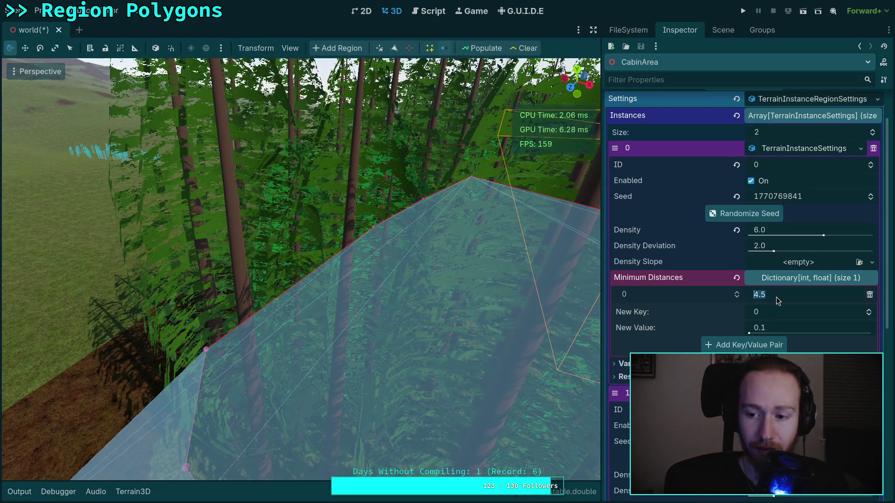
type("5")
key("Return")
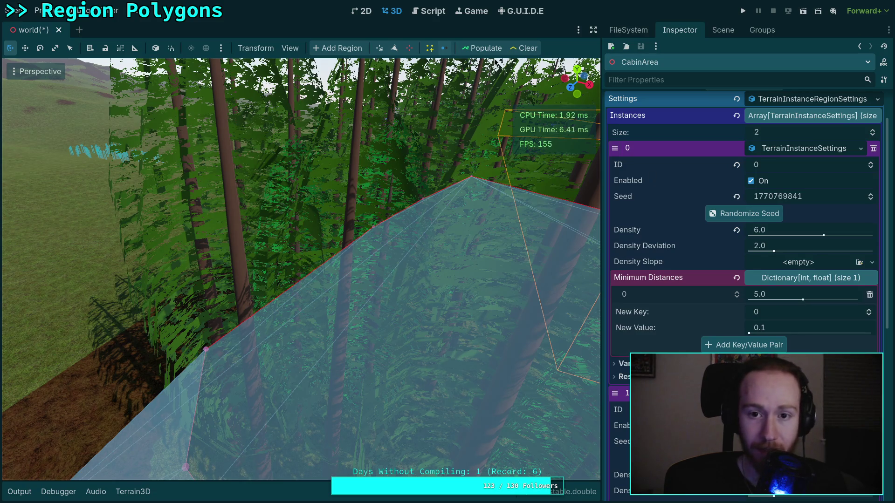
Fly the camera down among the fir trees to inspect the new spacing at the polygon edge.
key("w")
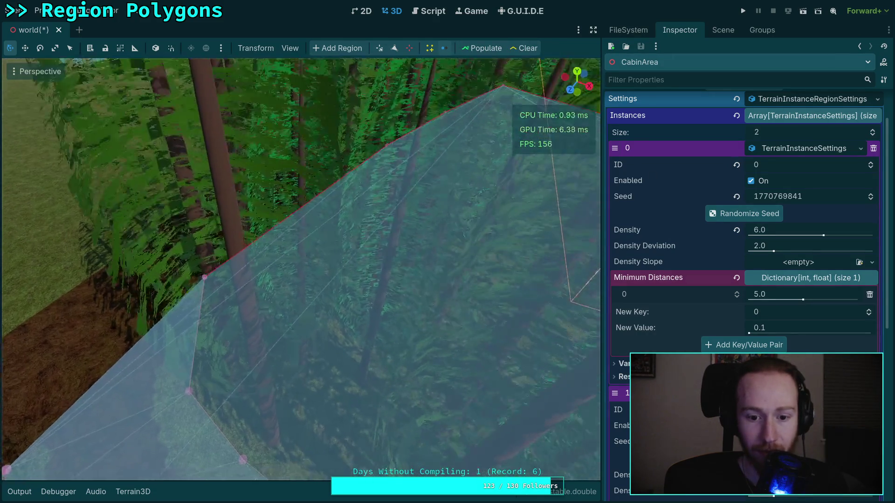
key("w")
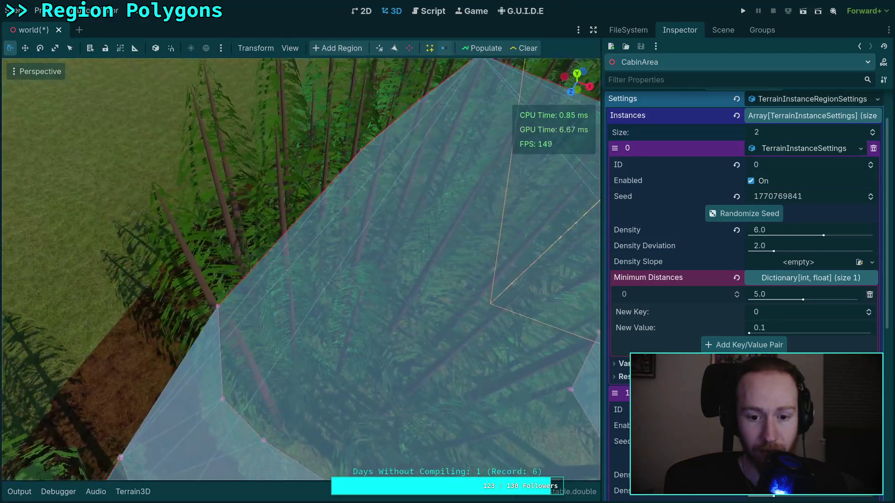
key("w")
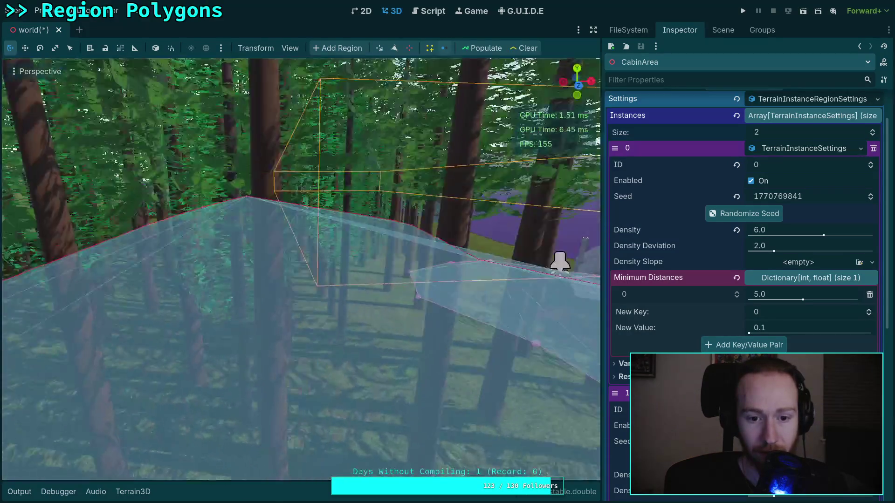
key("w")
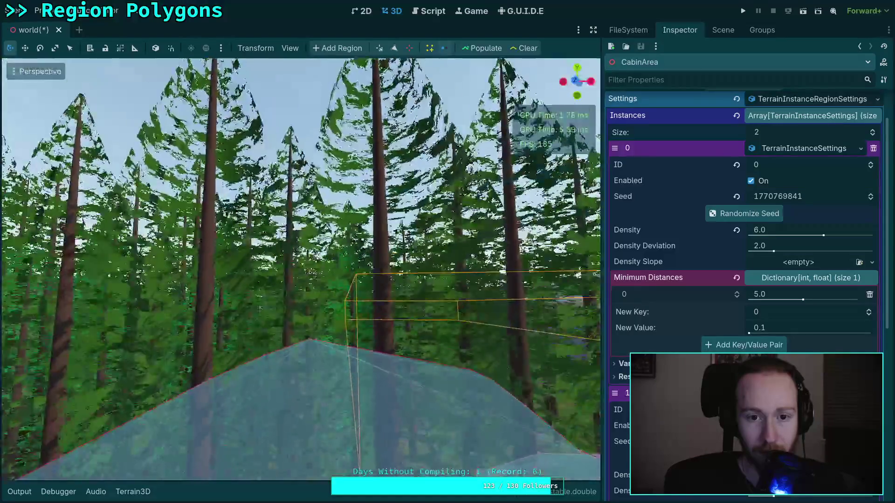
key("w")
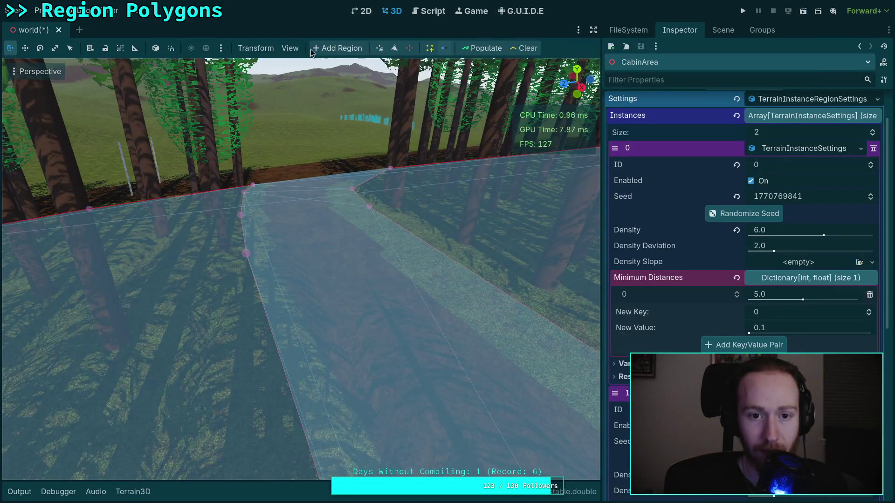
Hide the Terrain Instance Region polygon overlay in the viewport gizmos.
left_click(297, 50)
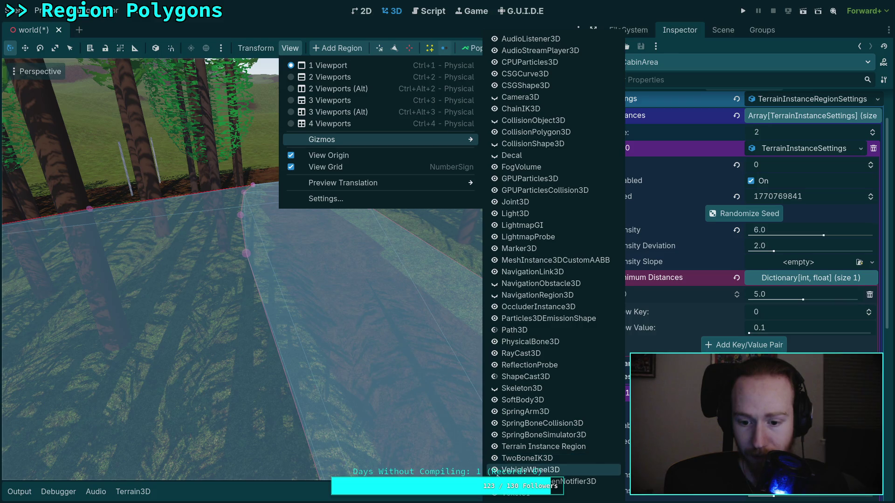
left_click(498, 447)
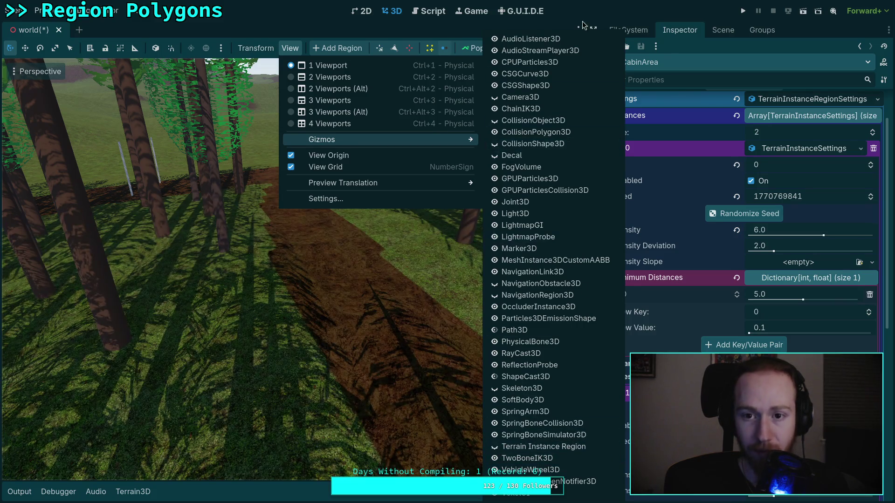
left_click(404, 221)
Set the first instance's minimum distance to 4.7 and fly through the forest to check spacing.
key("w")
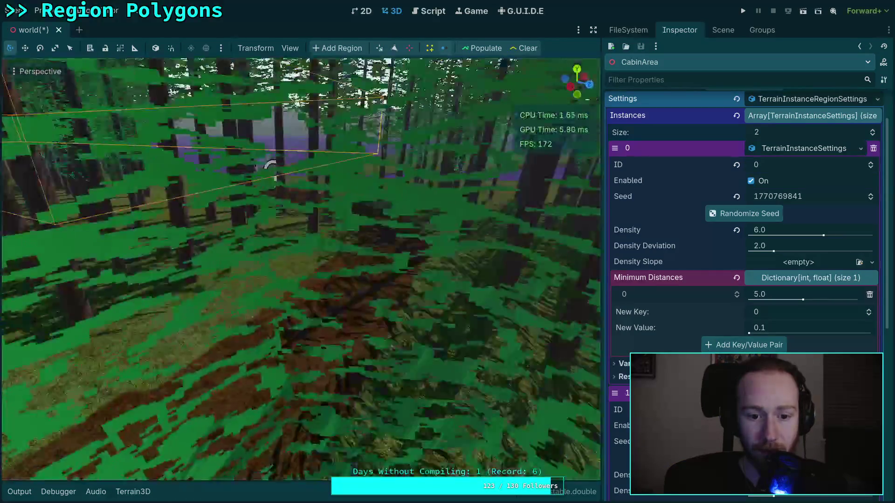
key("w")
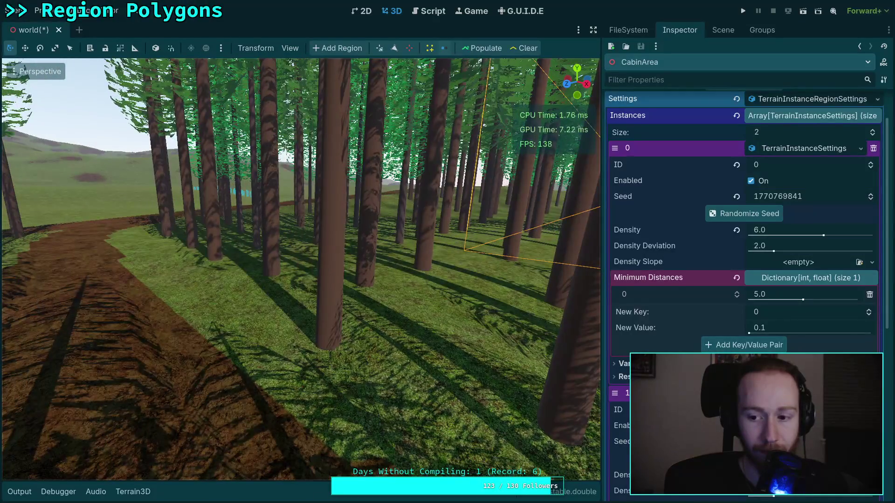
scroll(709, 294, "down", 3)
left_click(786, 147)
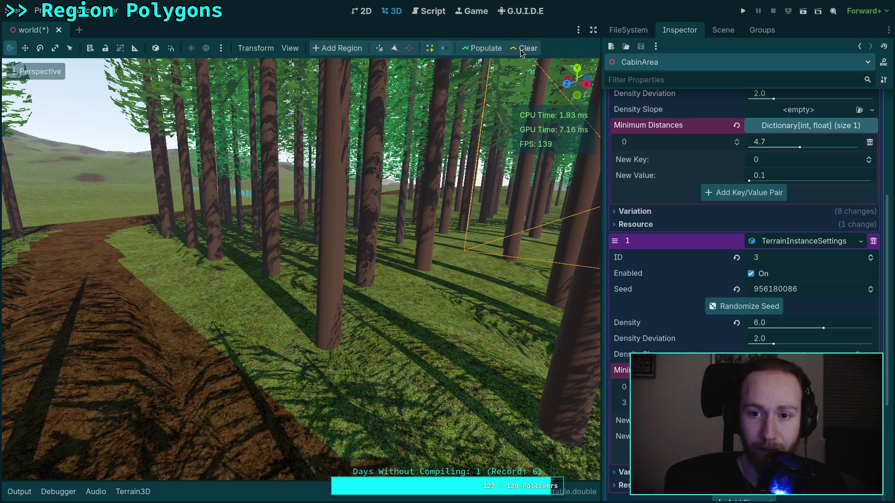
key("w")
key("w")
key("w")
key("w")
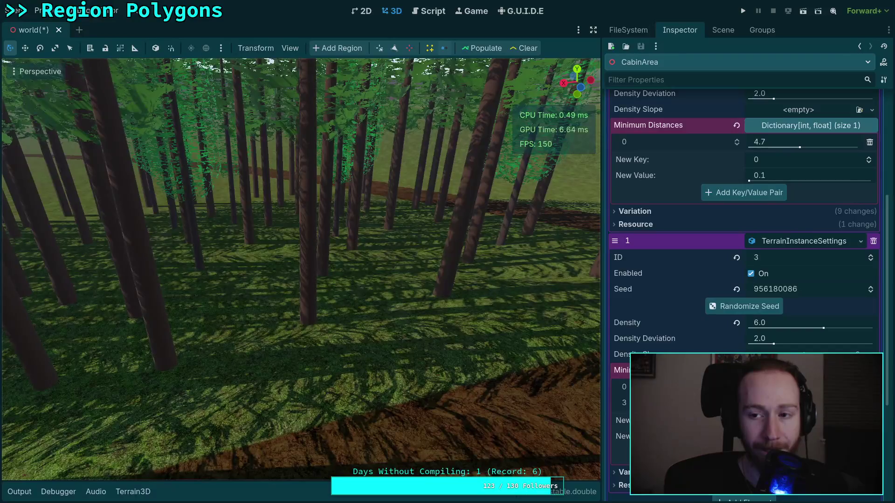
key("w")
Show the output log and scroll the Inspector back up.
left_click(27, 495)
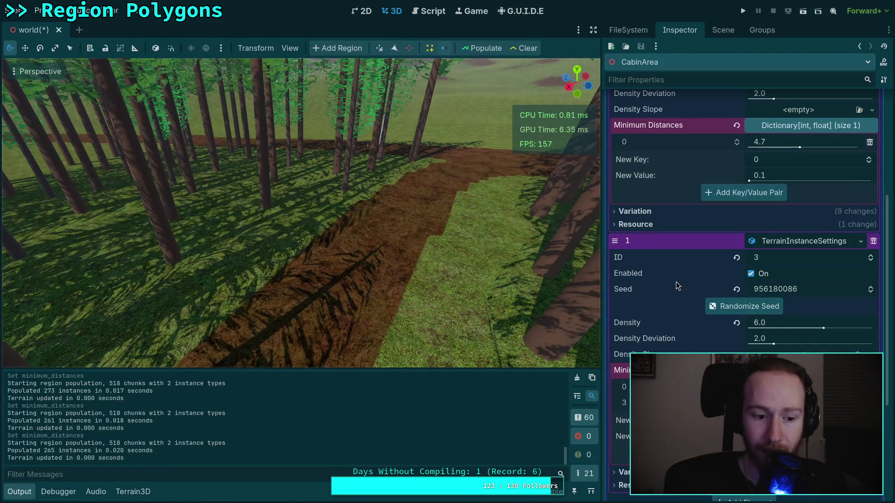
scroll(667, 282, "up", 5)
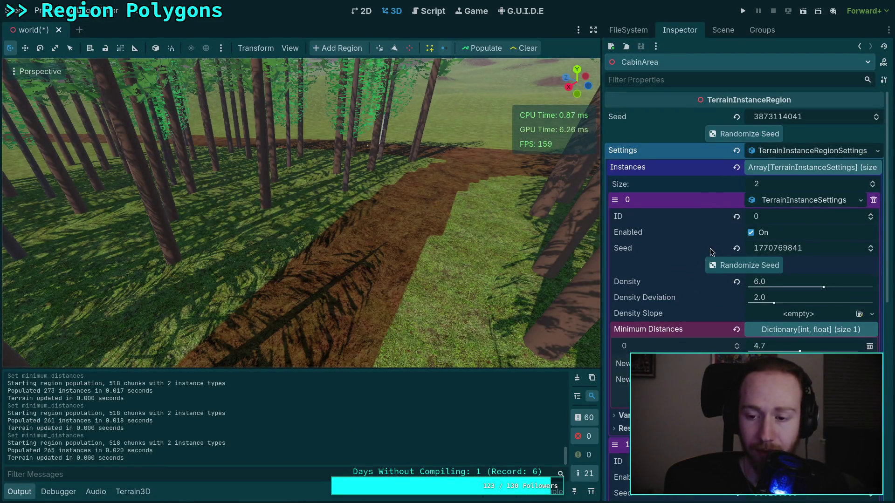
mouse_move(704, 285)
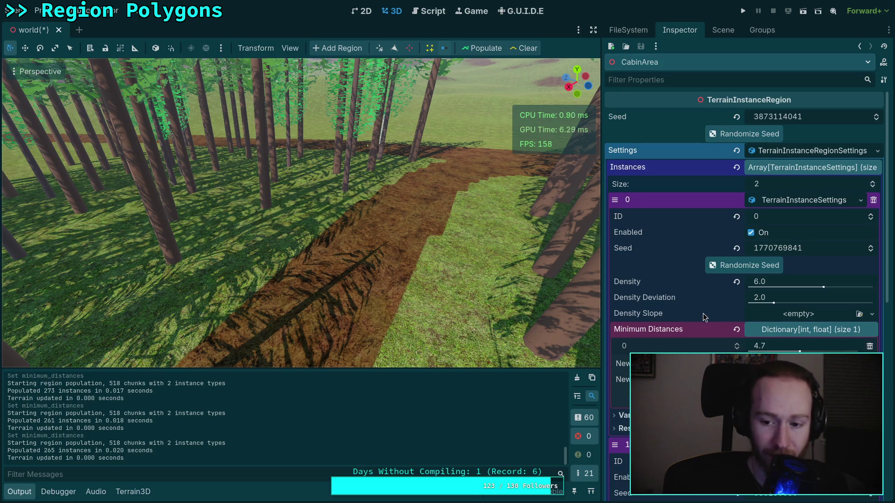
Fly the camera toward the cabin and lake, then save the scene.
right_click(381, 278)
key("w")
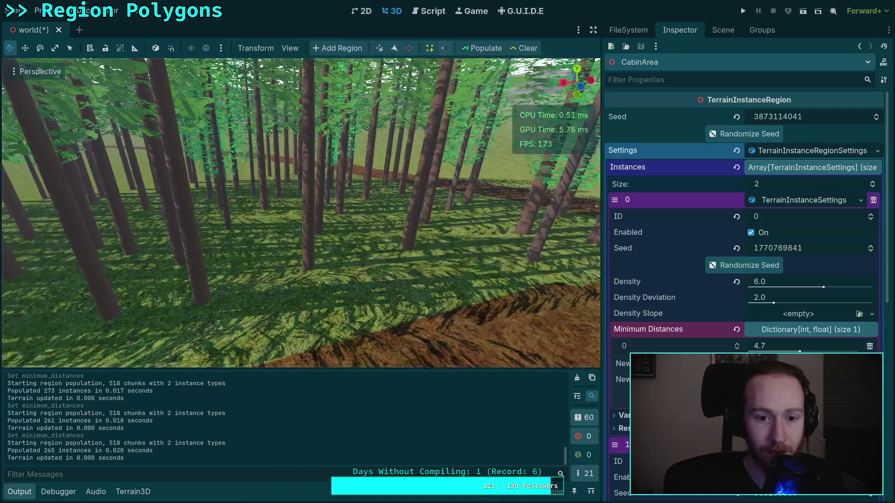
key("w")
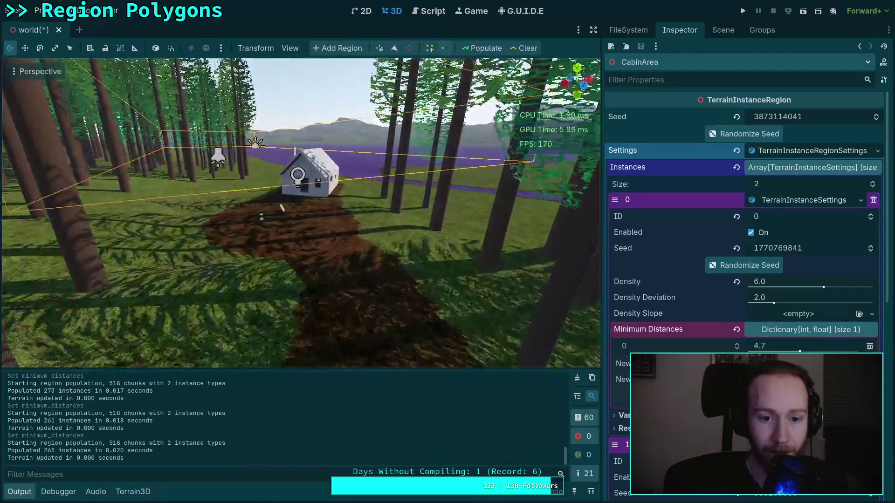
key("ctrl+s")
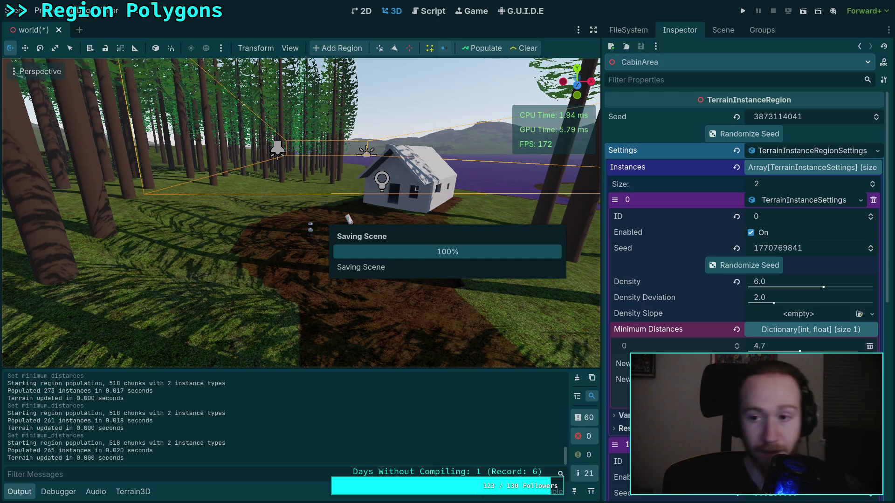
Move a DouglasFirA tree about 2.8 units along Z and save the scene.
right_click(381, 278)
mouse_move(381, 278)
left_mouse_down()
mouse_move(429, 79)
mouse_move(438, 93)
mouse_move(424, 177)
mouse_move(298, 205)
left_mouse_up()
left_click(304, 207)
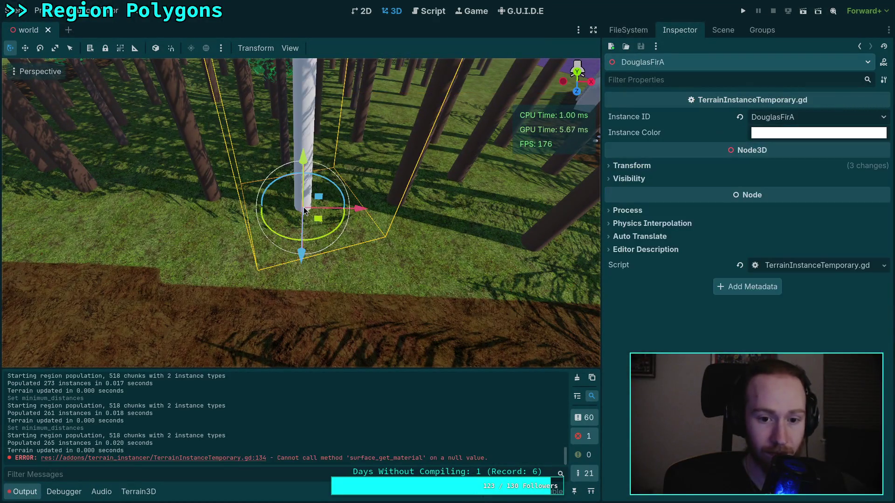
left_click_drag(301, 266, 301, 305)
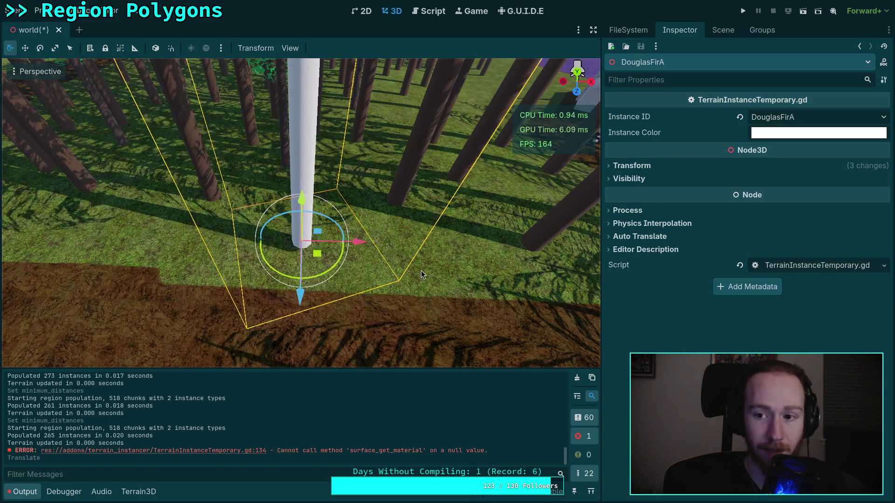
key("ctrl+s")
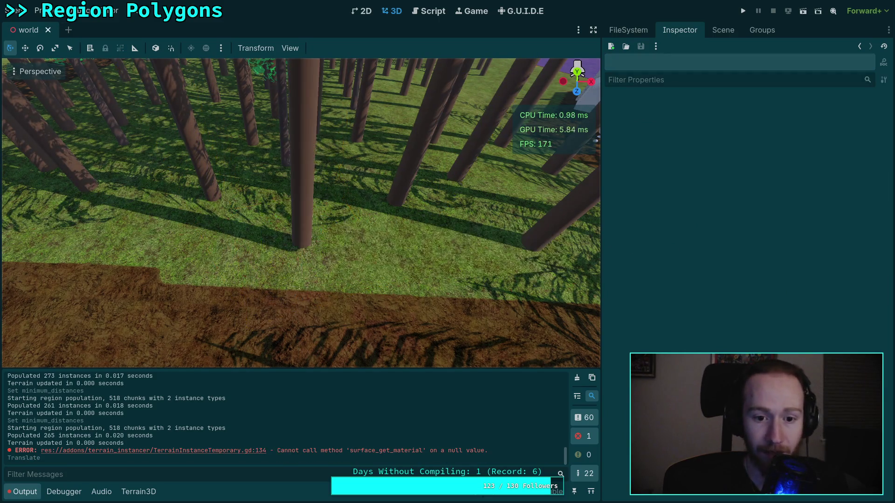
Fly toward the dirt path and select the CabinArea region in the scene tree.
key("w")
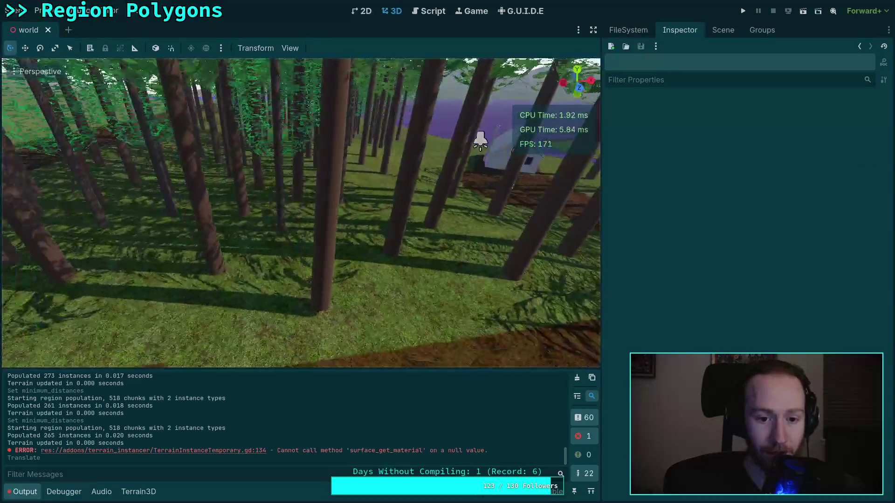
key("w")
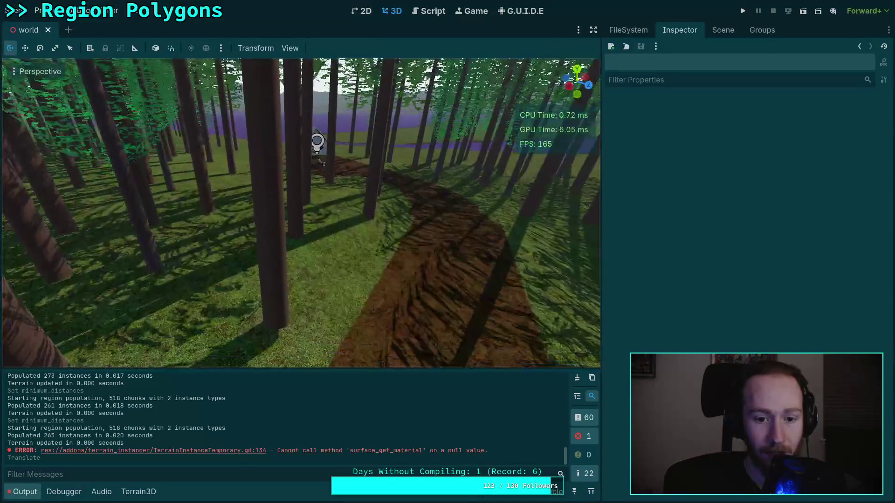
key("w")
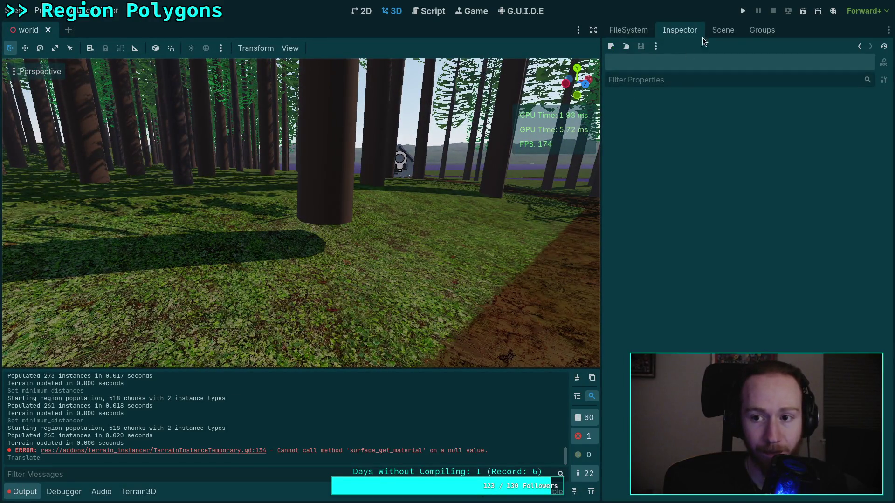
left_click(723, 30)
left_click(671, 258)
left_click(676, 235)
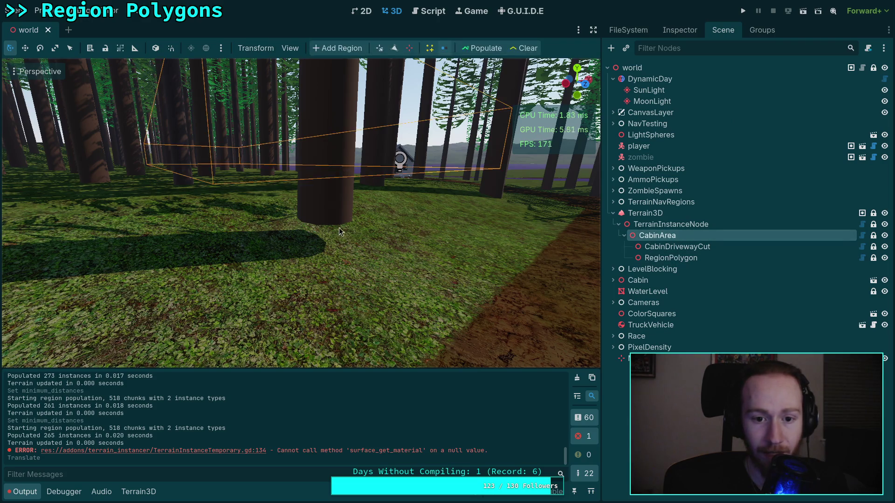
Lower another DouglasFirA tree vertically and save the scene.
left_click(327, 251)
left_click_drag(327, 175, 326, 203)
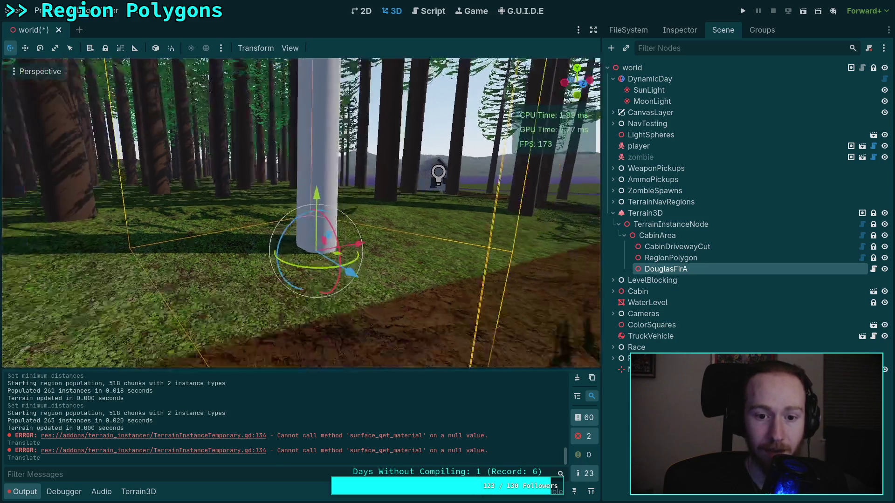
key("d")
key("w")
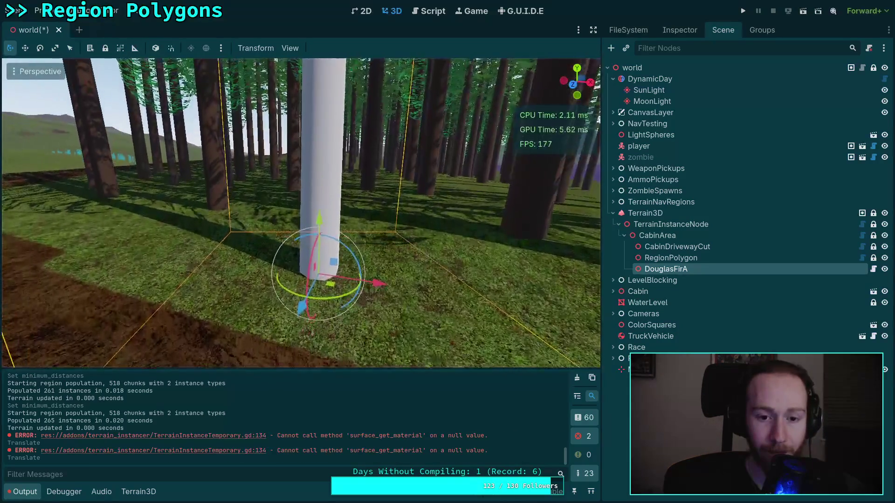
key("ctrl+s")
Fly out of the foliage to the grass beside the dirt path, keeping the output log open.
key("w")
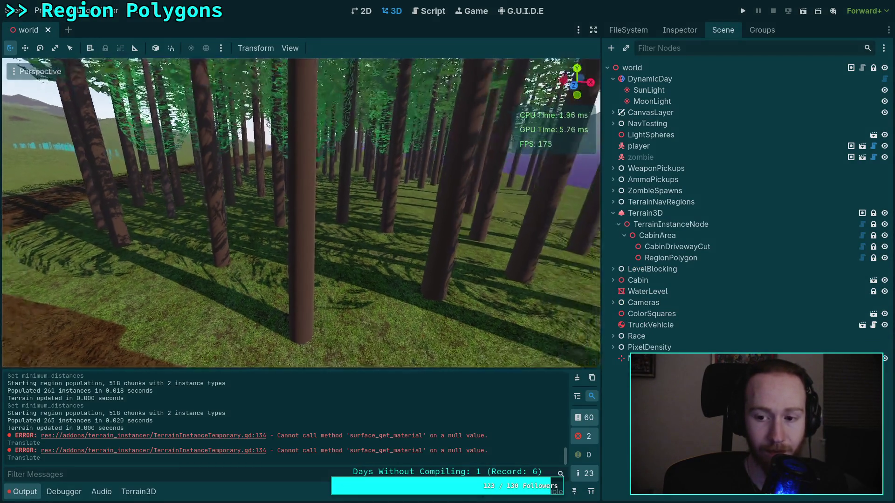
key("w")
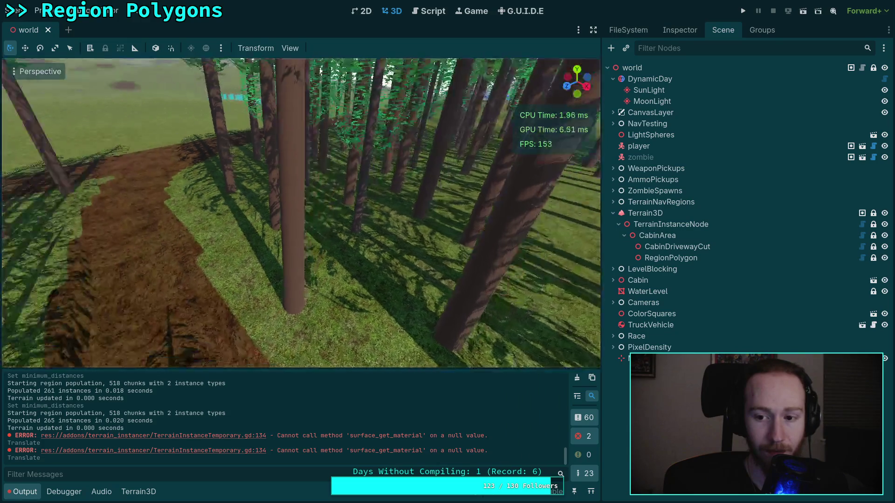
key("w")
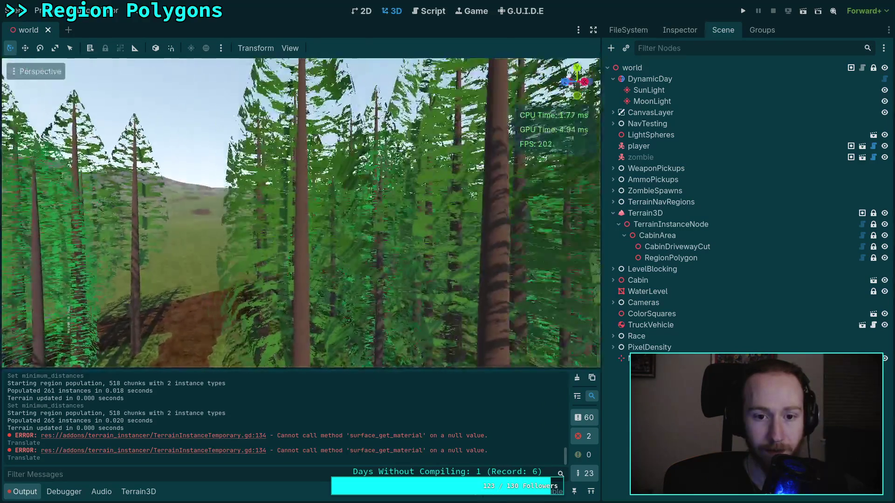
key("w")
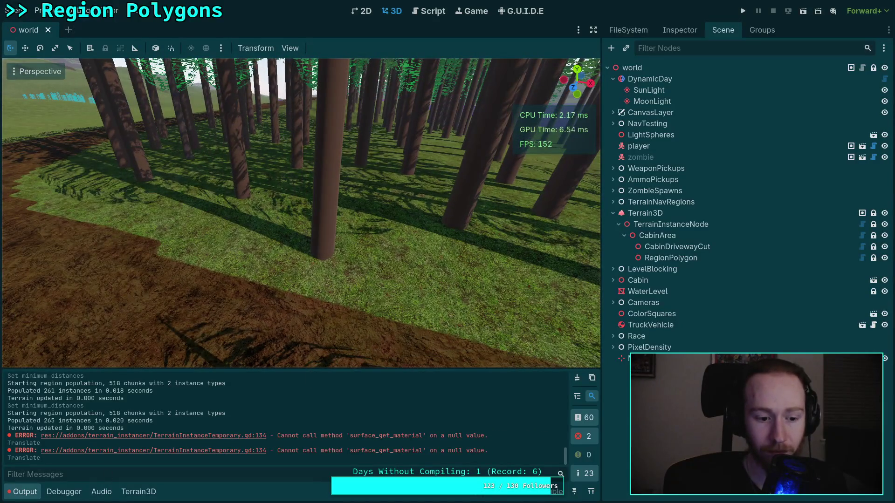
left_click(23, 491)
left_click(23, 491)
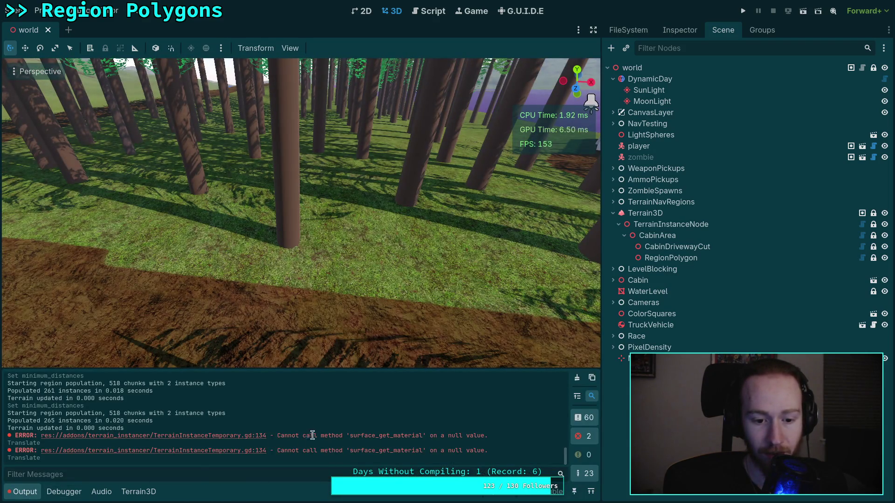
Read the two surface_get_material errors in the output log, then hide the log.
left_click_drag(303, 435, 424, 438)
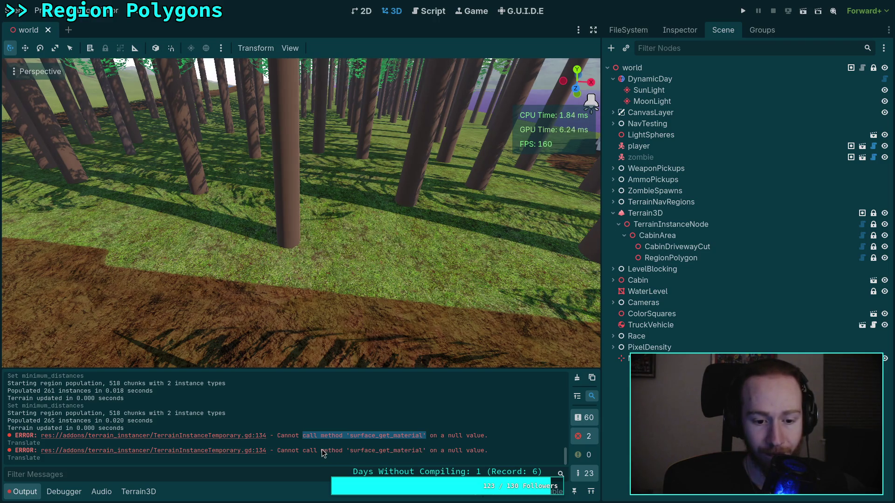
left_click_drag(317, 451, 456, 455)
left_click(435, 451)
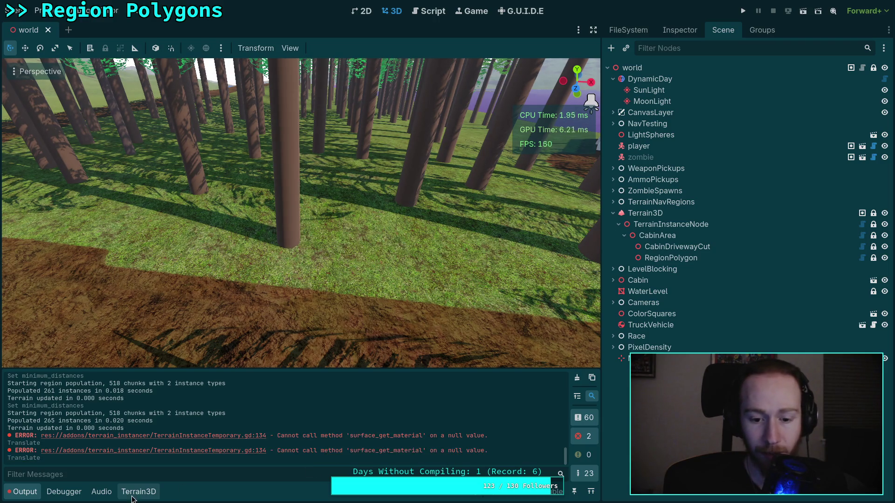
left_click(25, 493)
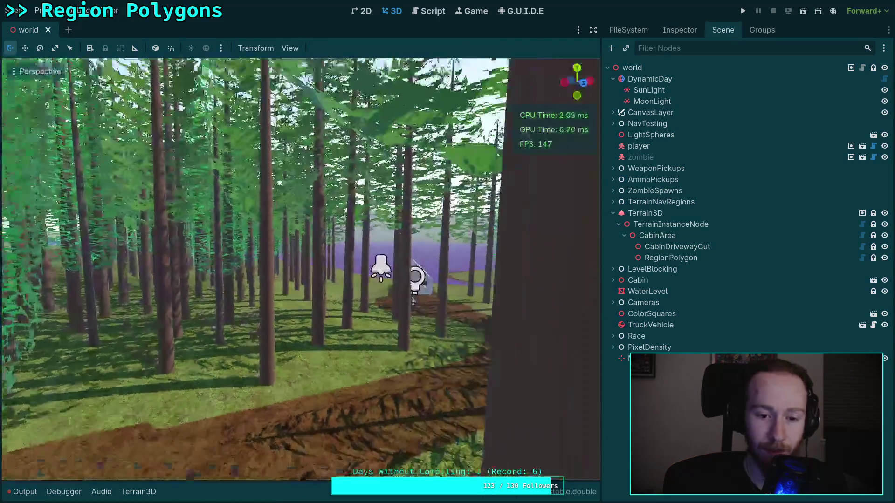
Fly past the cabin and along the lake, then select and frame the player.
key("w")
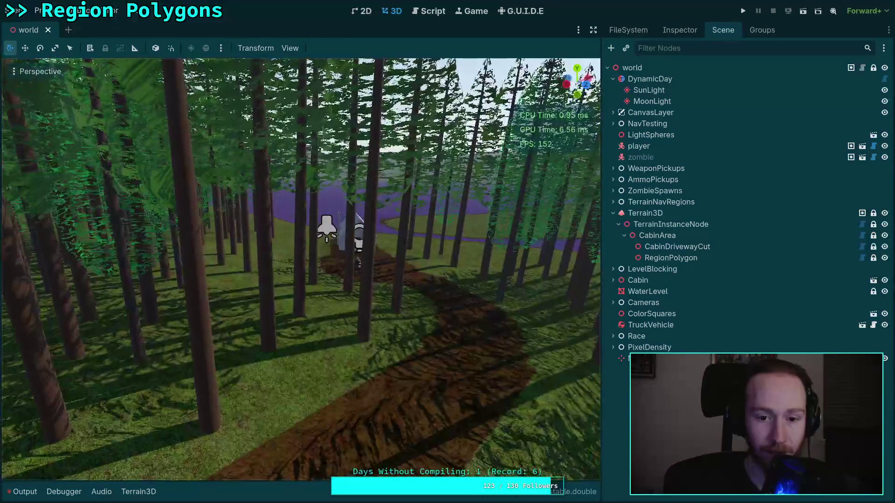
key("w")
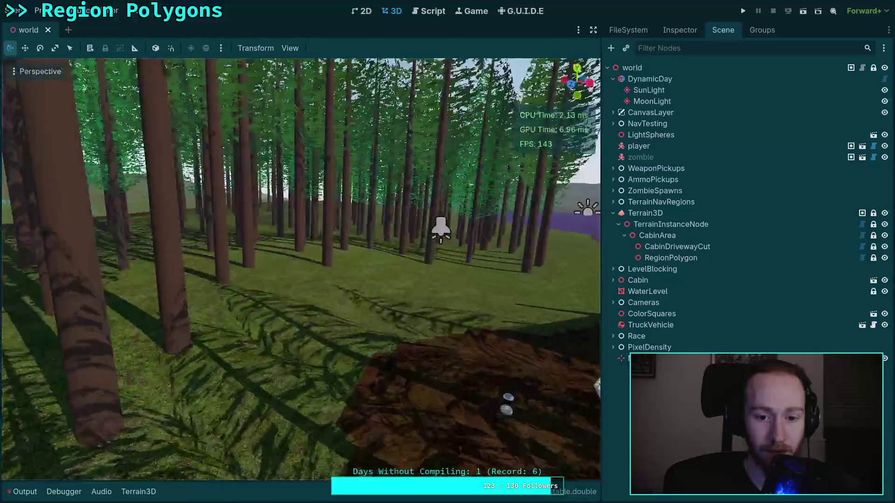
key("w")
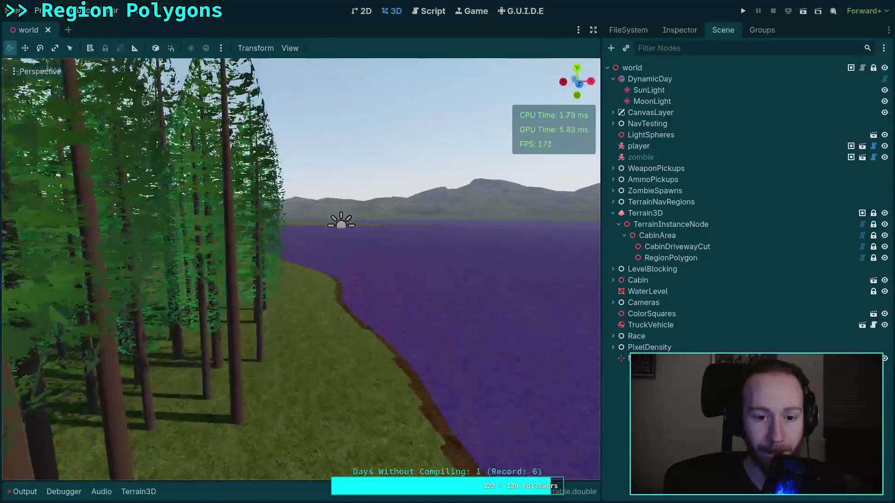
key("w")
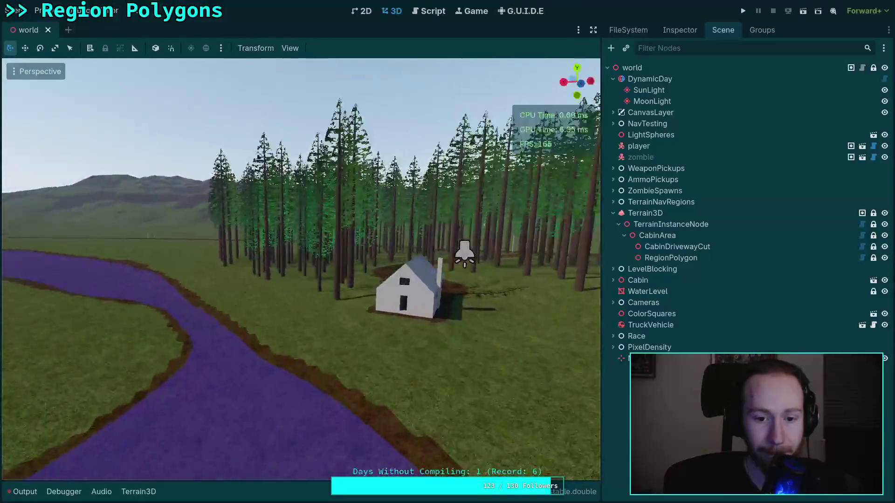
key("w")
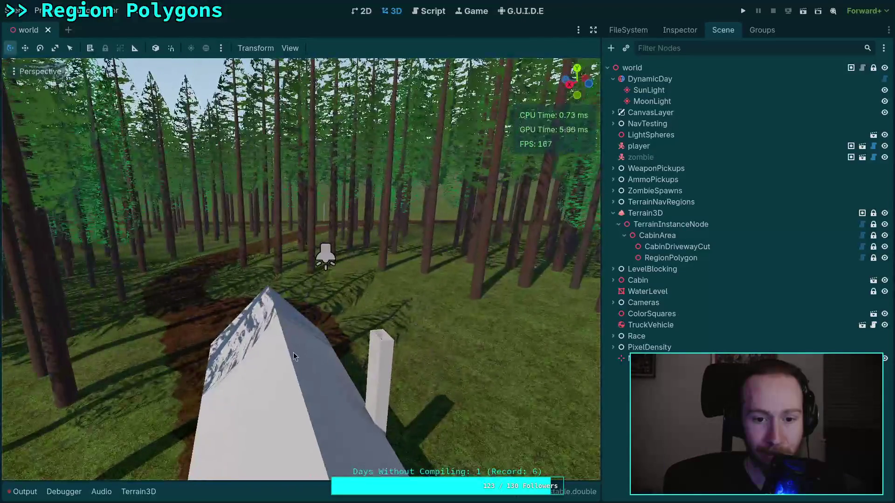
key("w")
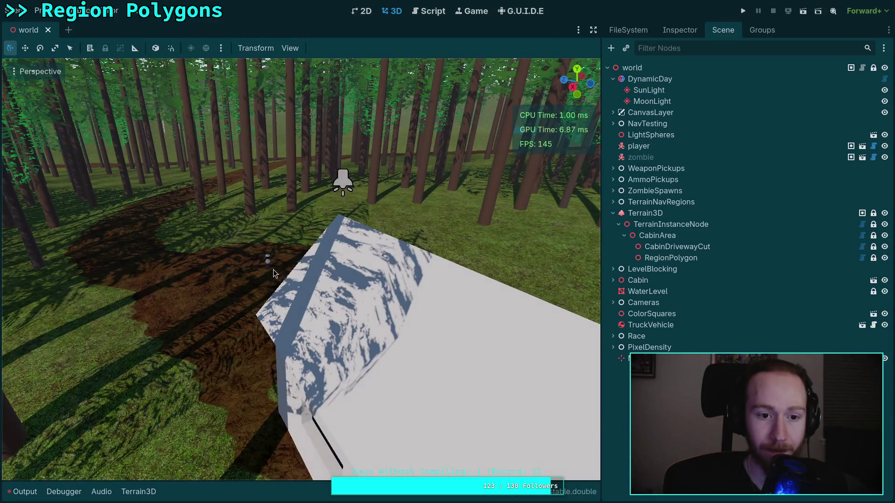
key("w")
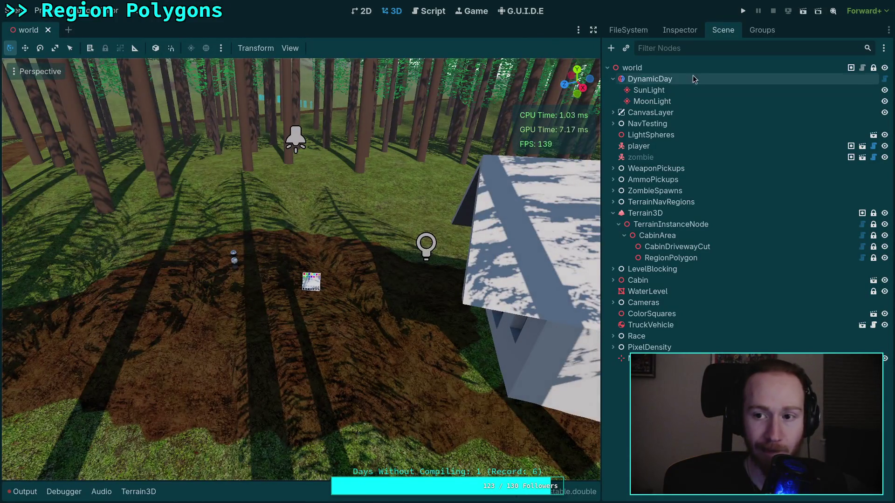
double_click(647, 147)
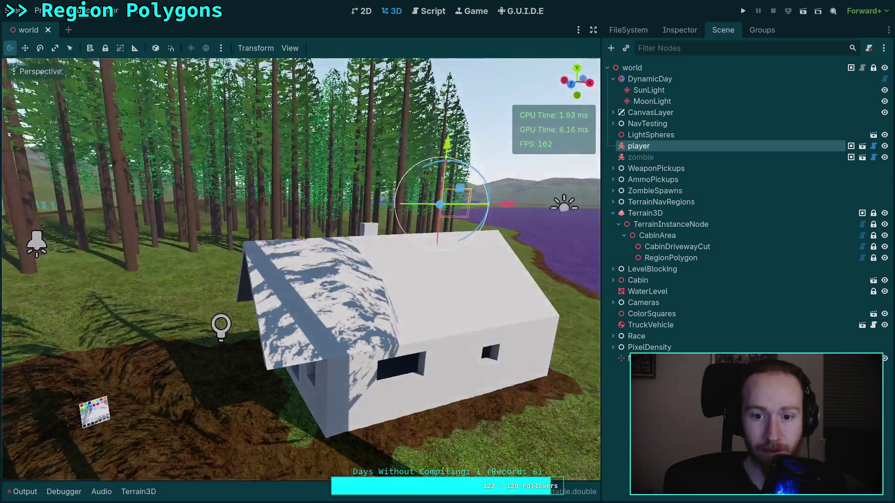
Pull the player along its Z axis onto the dirt clearing beside the cabin.
key("s")
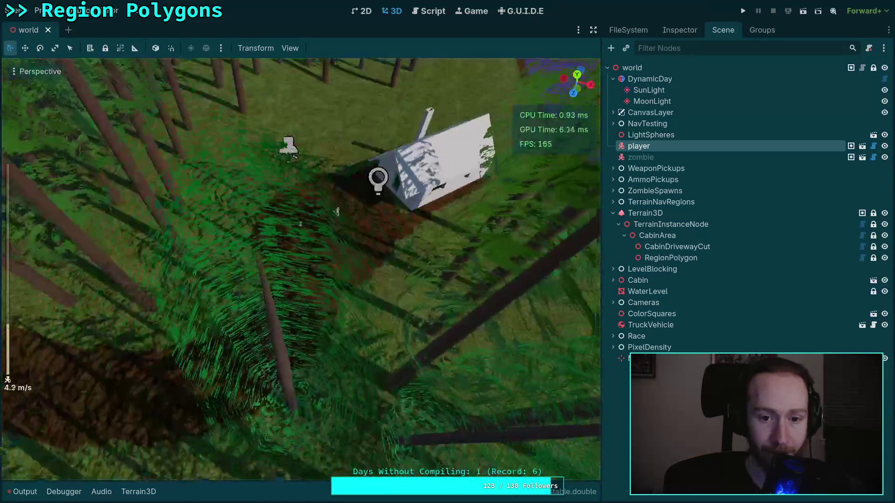
scroll(300, 269, "up", 10)
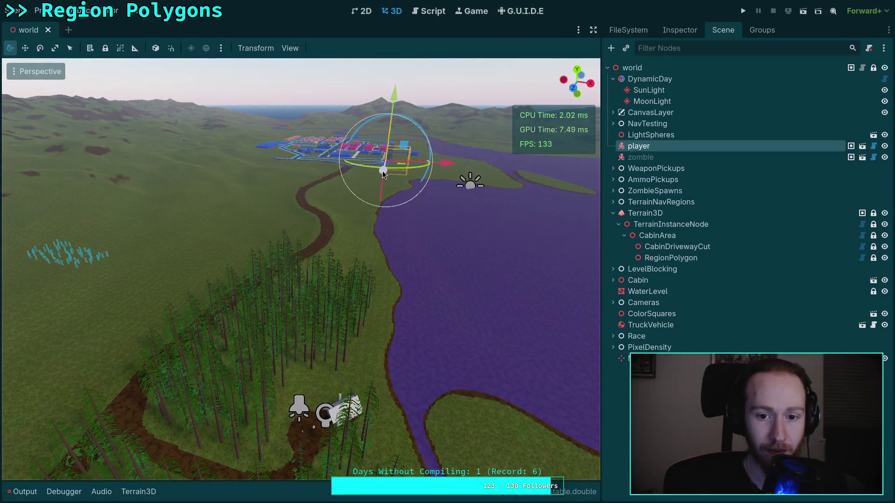
left_click_drag(375, 184, 313, 474)
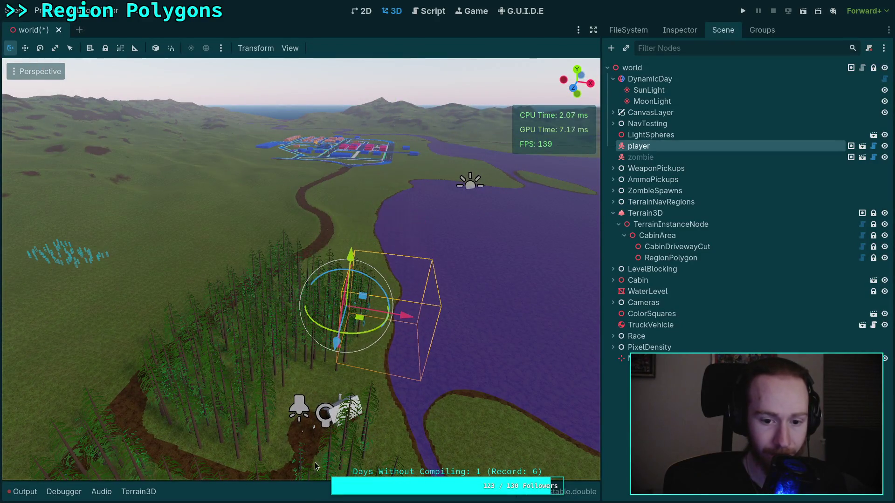
left_click_drag(339, 344, 342, 412)
key("f")
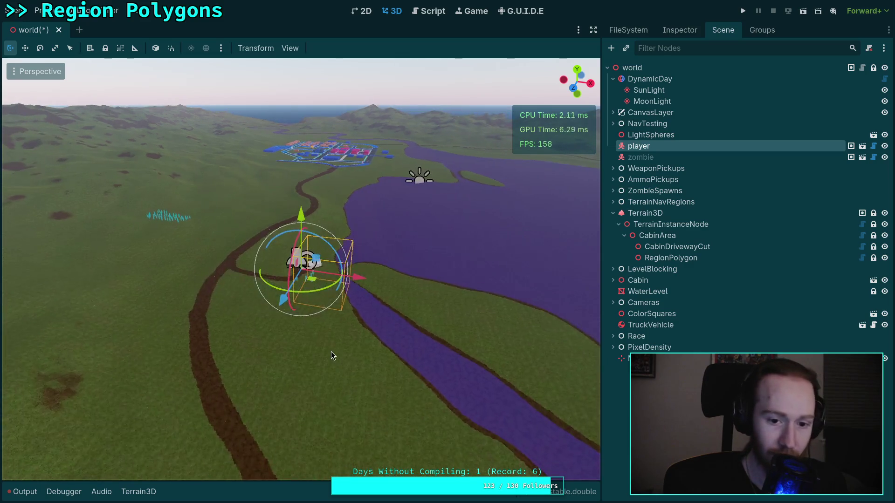
Lower the player to ground level, then save the scene and run the game.
scroll(331, 352, "up", 5)
scroll(329, 352, "up", 5)
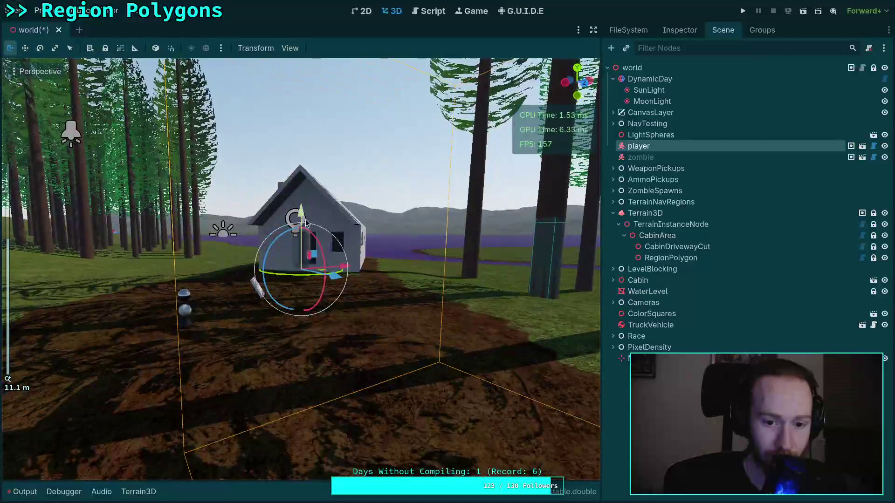
left_click_drag(306, 219, 306, 280)
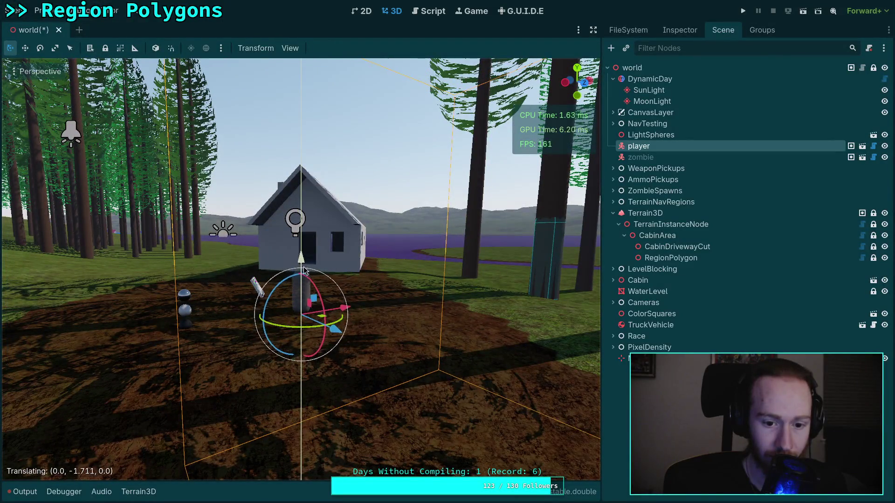
key("f")
scroll(300, 269, "up", 2)
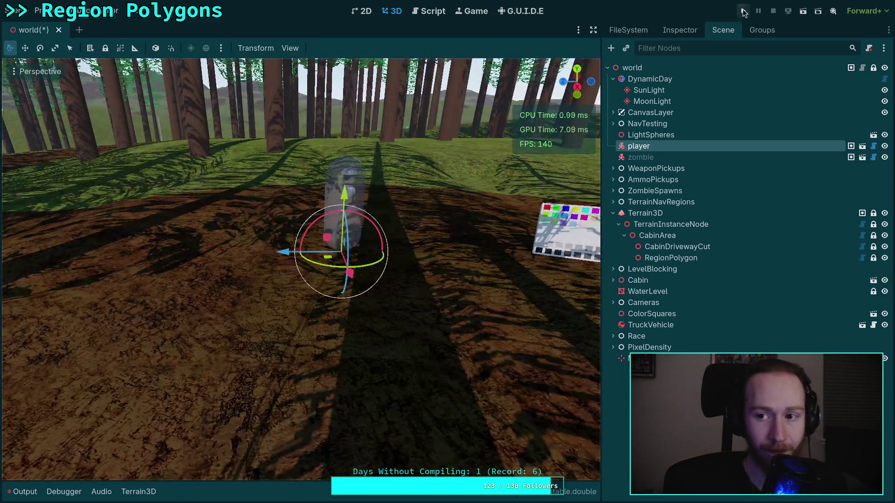
left_click(744, 12)
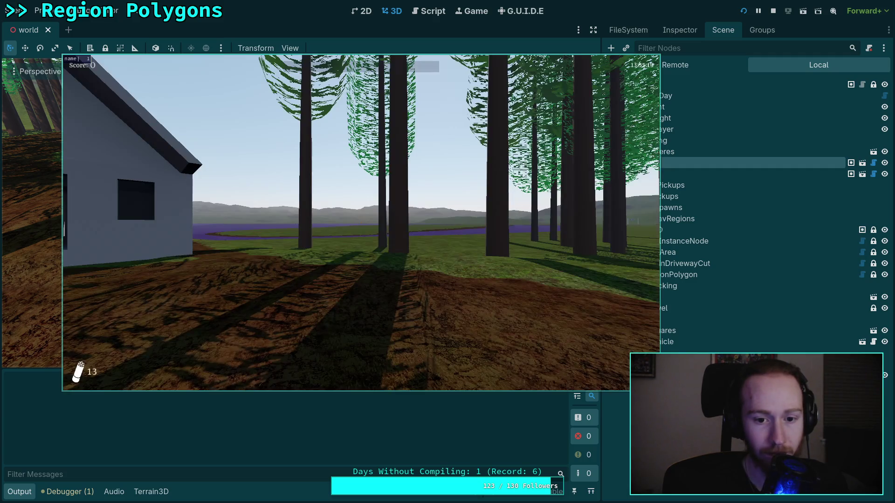
Walk through the forest onto the dirt path in fullscreen, then pause the game.
key("w")
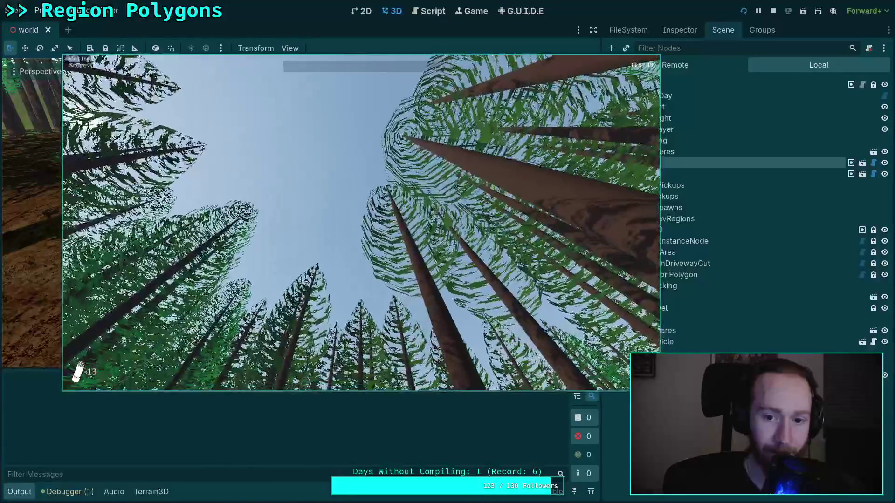
key("w")
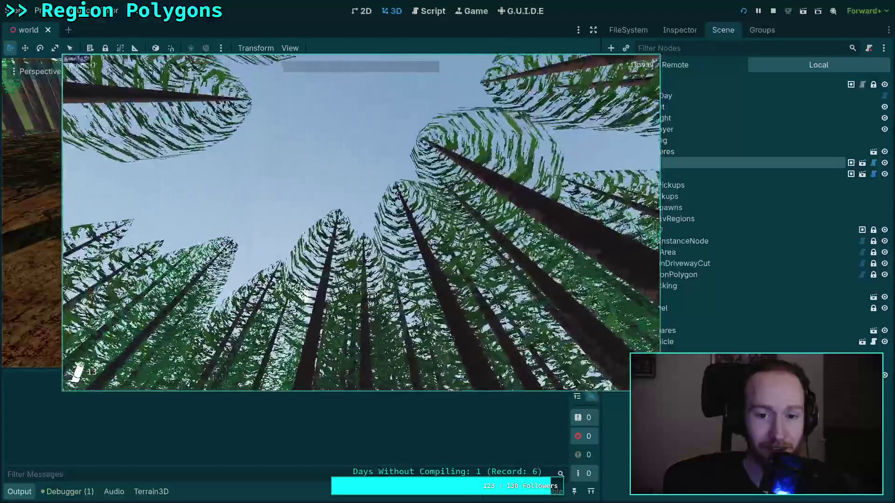
key("F11")
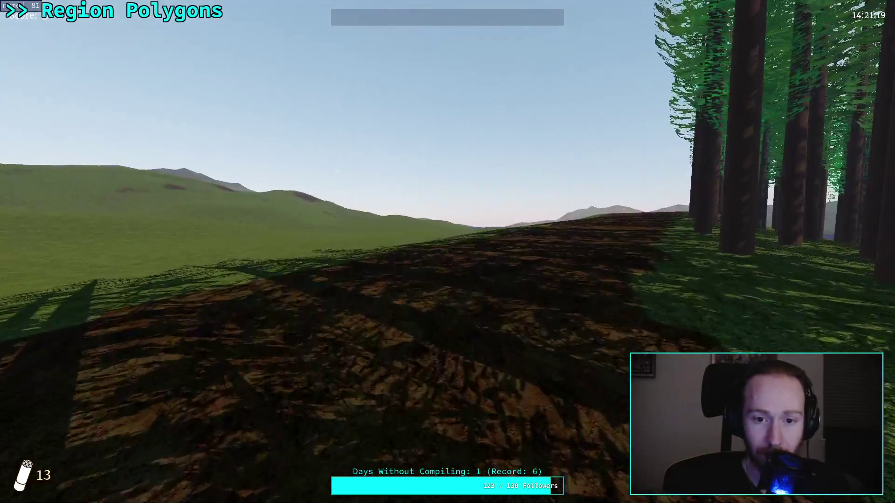
key("Escape")
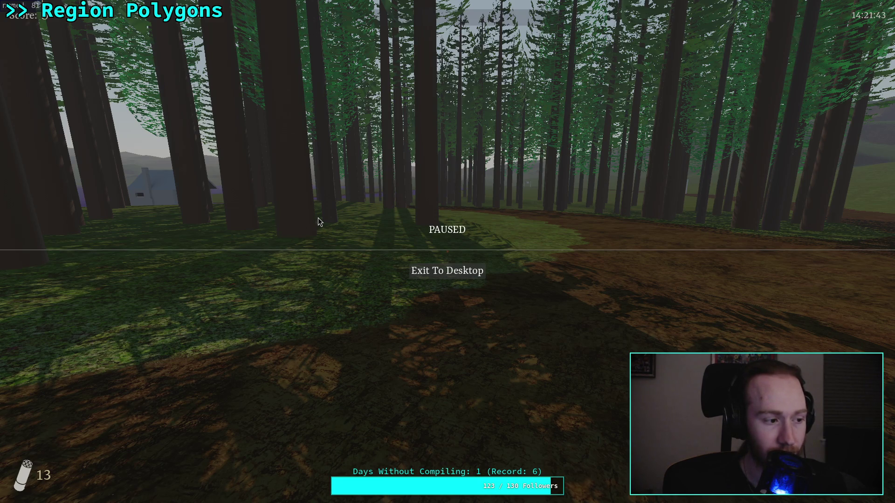
key("Escape")
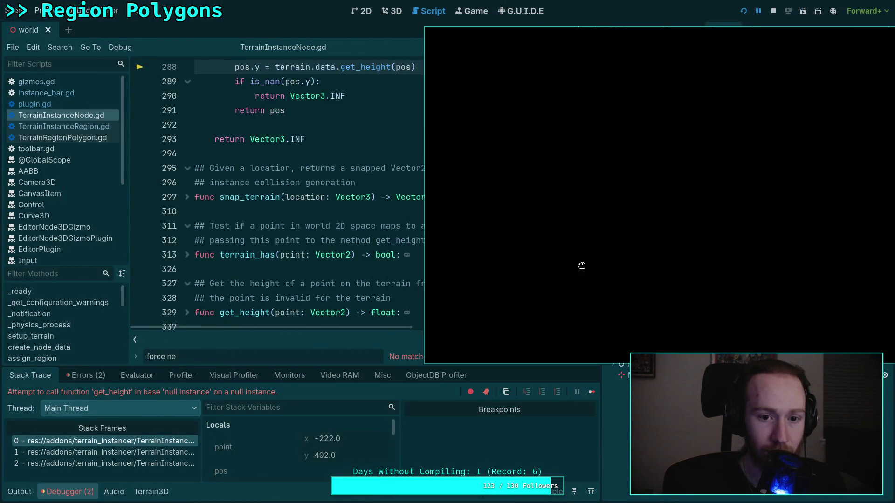
Widen the Stack Trace and open frame 2's update_shapes call in TerrainInstanceRegion.gd.
scroll(317, 241, "up", 6)
scroll(318, 240, "up", 1)
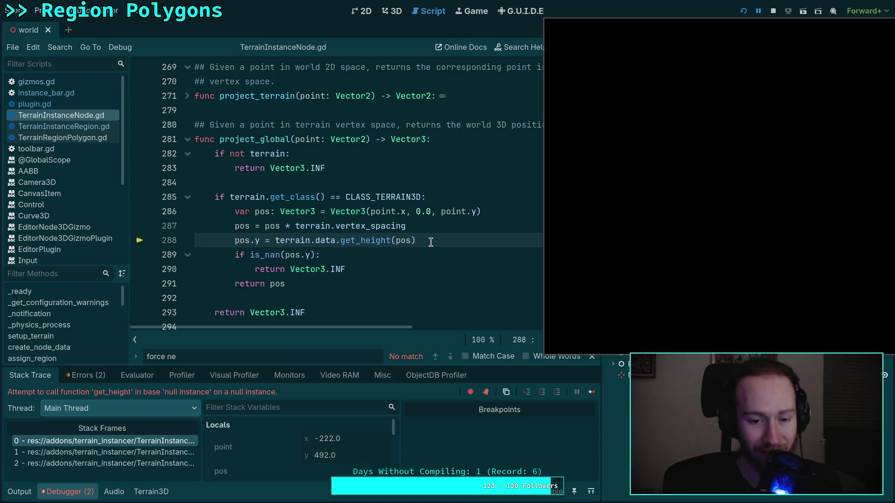
mouse_move(296, 238)
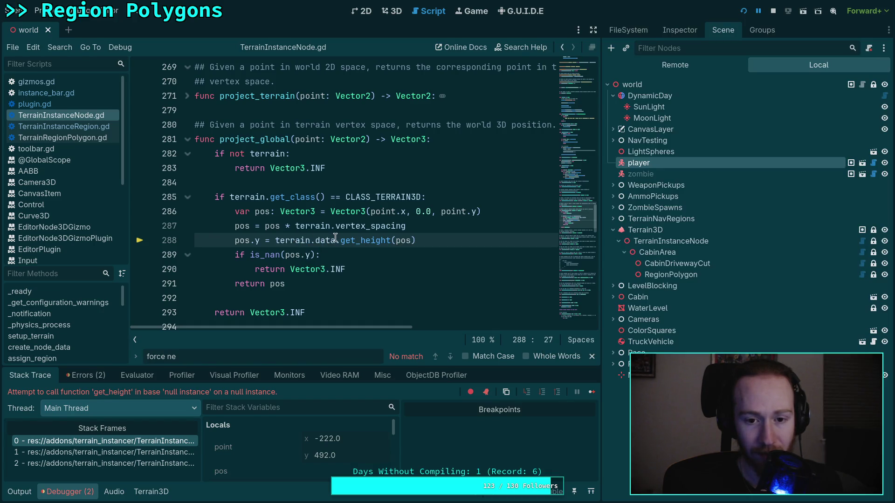
scroll(322, 247, "down", 1)
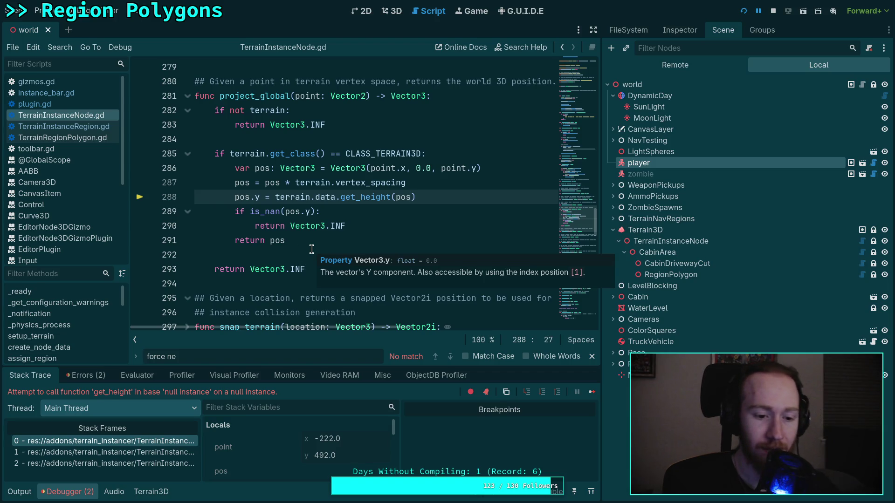
left_click_drag(201, 425, 278, 427)
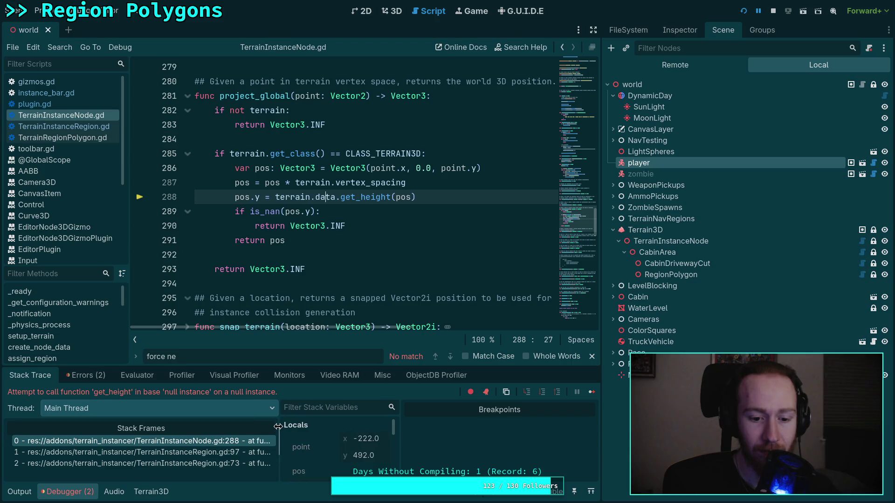
left_click(213, 466)
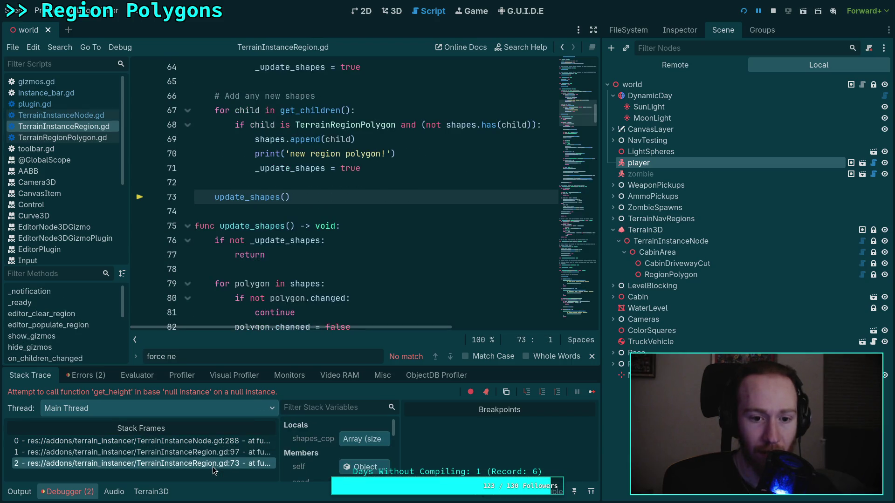
Go to the on_children_changed function header at line 55 and stop the running game.
scroll(251, 279, "up", 3)
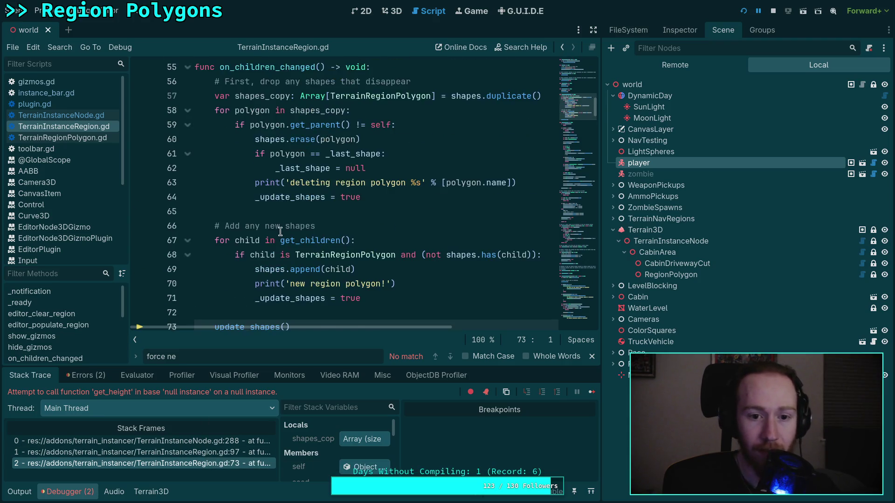
scroll(279, 233, "down", 4)
scroll(290, 220, "up", 3)
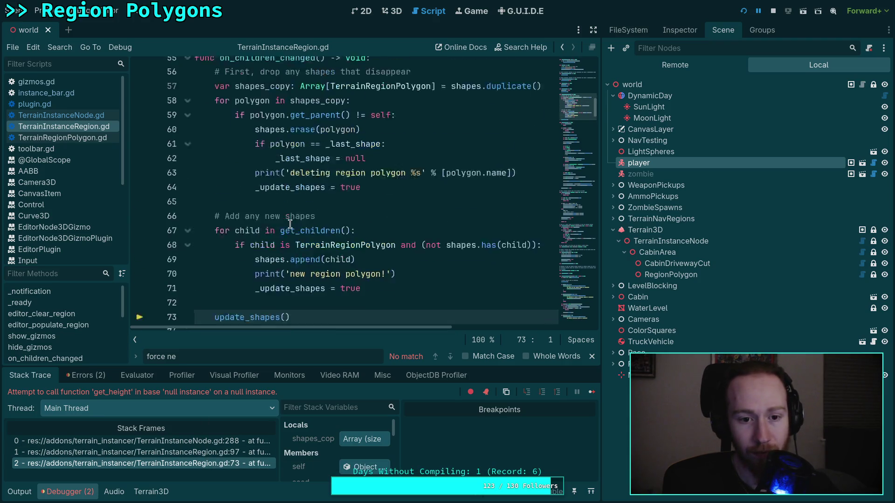
scroll(290, 224, "down", 1)
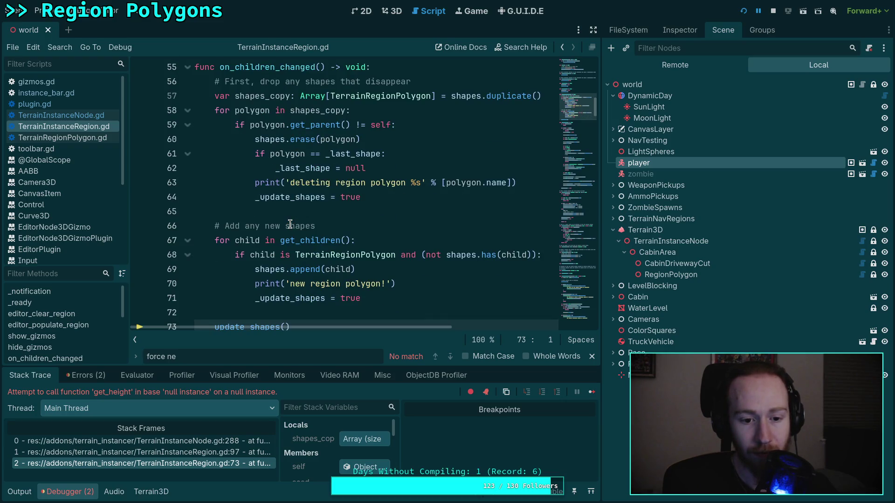
scroll(290, 225, "up", 3)
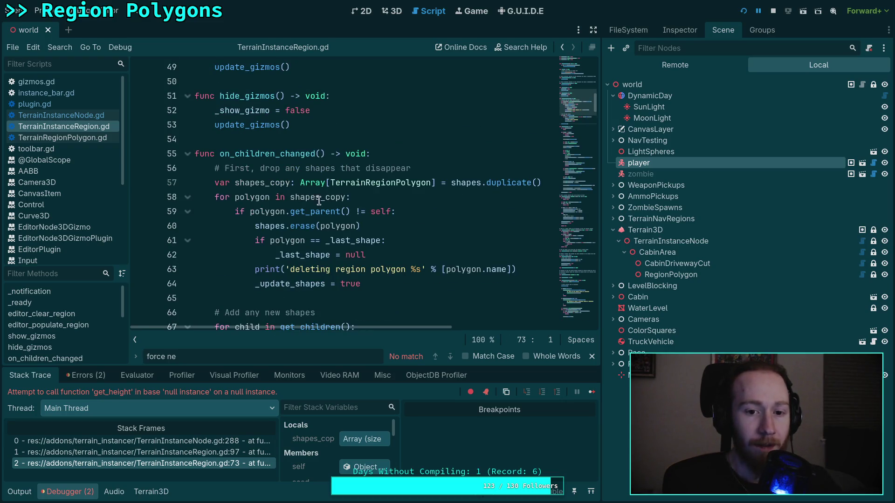
left_click(391, 153)
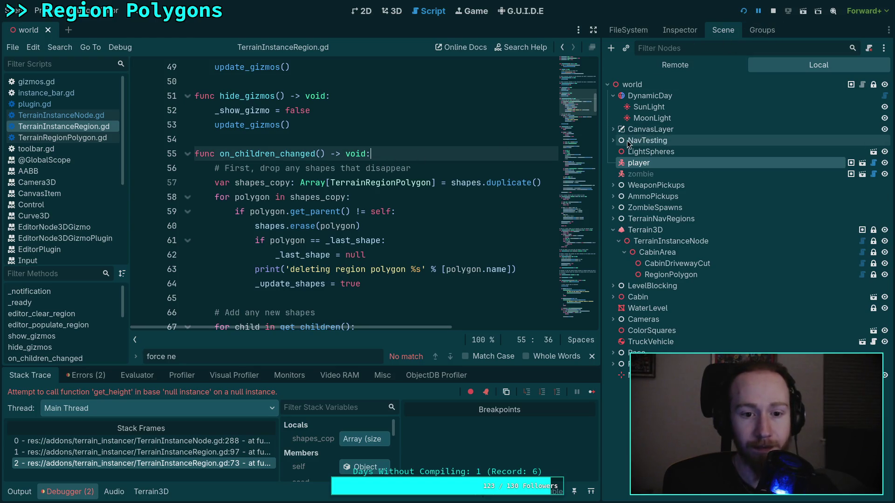
left_click(772, 11)
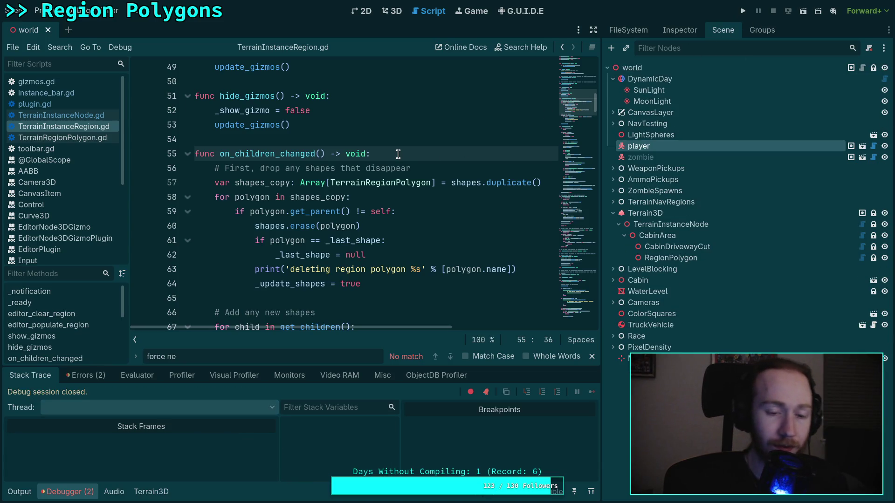
Add 'if not Engine.is_editor_hint(): return' at the top of on_children_changed and save.
key("Return")
type("if E")
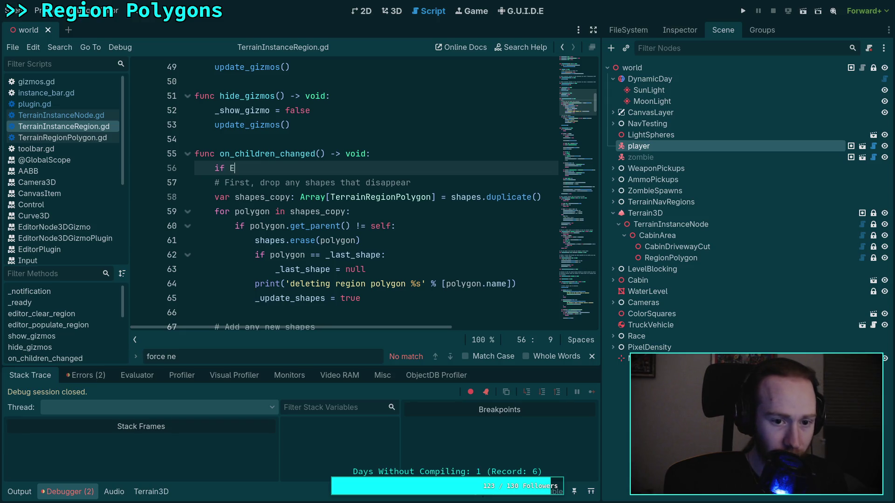
type("ngine.is")
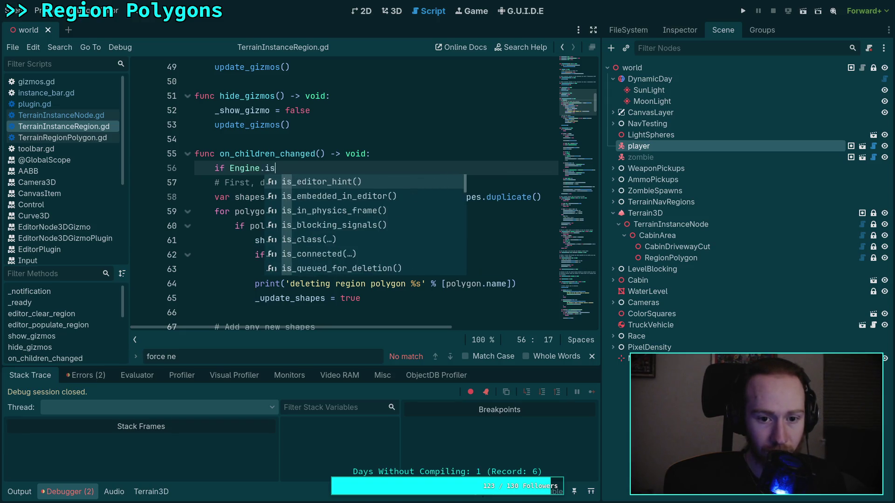
type("_ed")
key("Return")
type(":")
key("Return")
type("return")
left_click(232, 169)
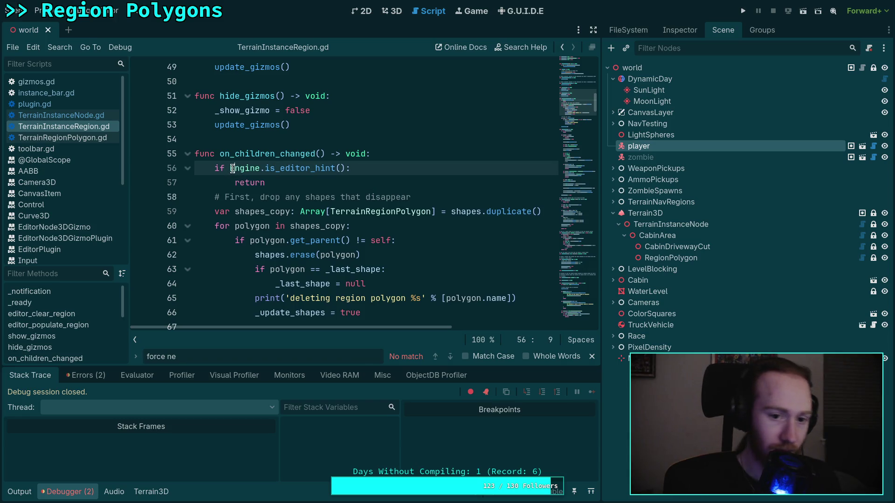
type("not")
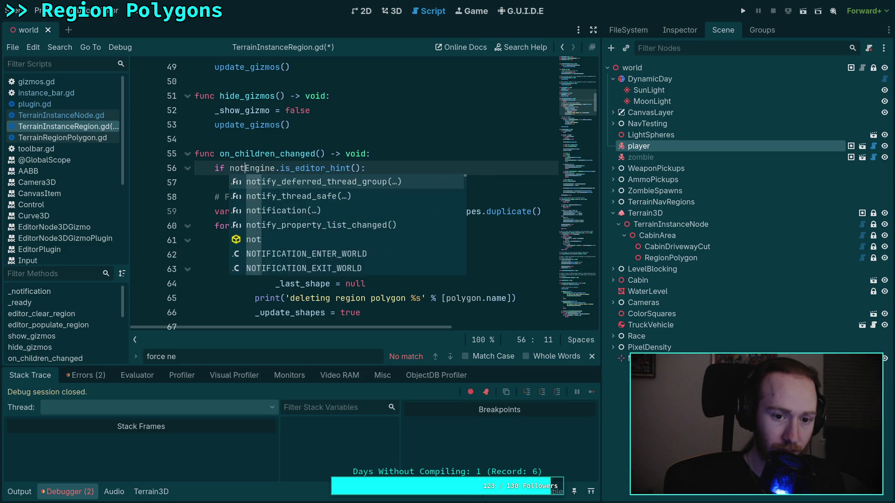
key("ctrl+s")
Add a blank line after the early return and save the script again.
left_click(265, 139)
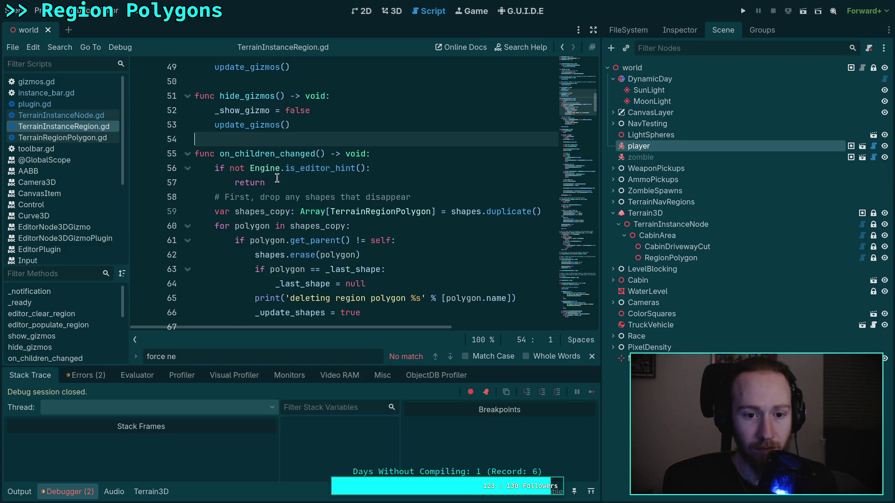
left_click(277, 179)
key("Return")
key("ctrl+s")
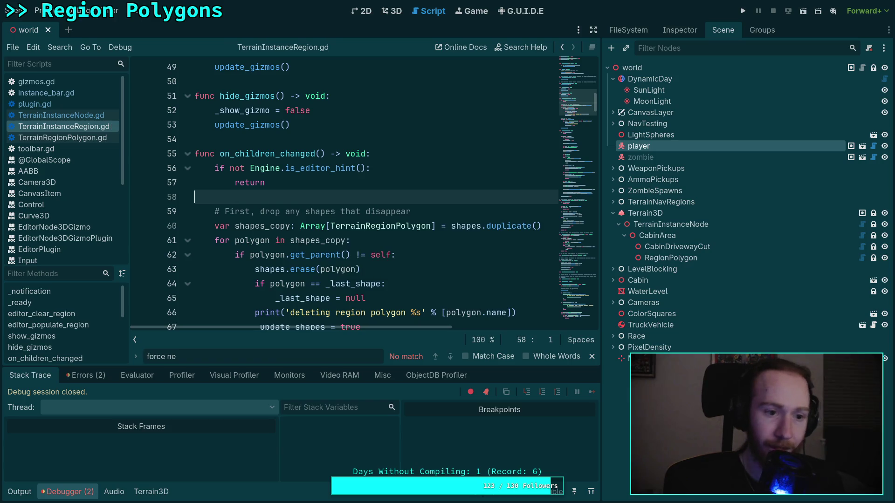
scroll(329, 161, "up", 8)
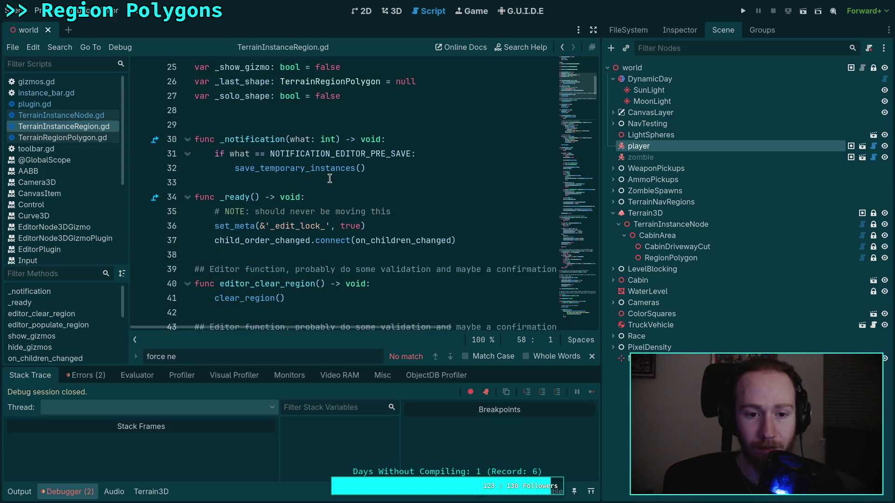
scroll(317, 194, "down", 12)
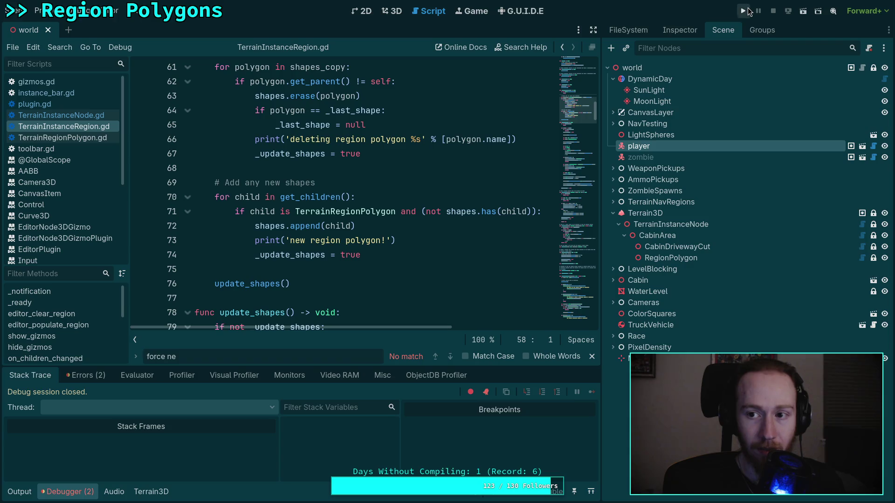
Run the game to test the early-return fix, then exit back to the script.
left_click(744, 10)
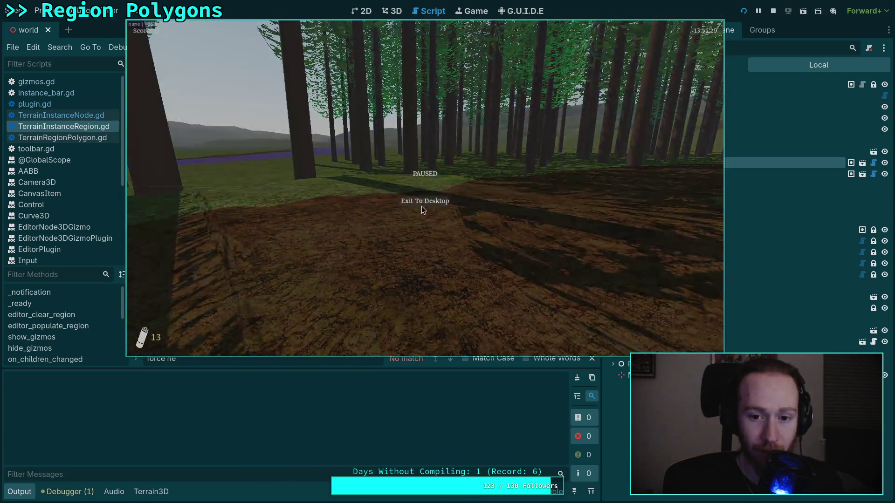
key("Escape")
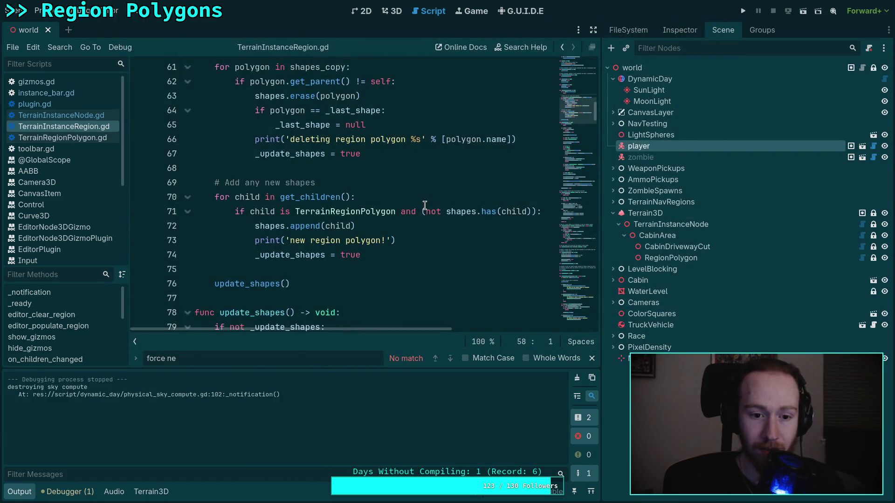
scroll(425, 205, "up", 5)
mouse_move(214, 211)
left_mouse_down()
mouse_move(371, 212)
mouse_move(257, 225)
left_mouse_up()
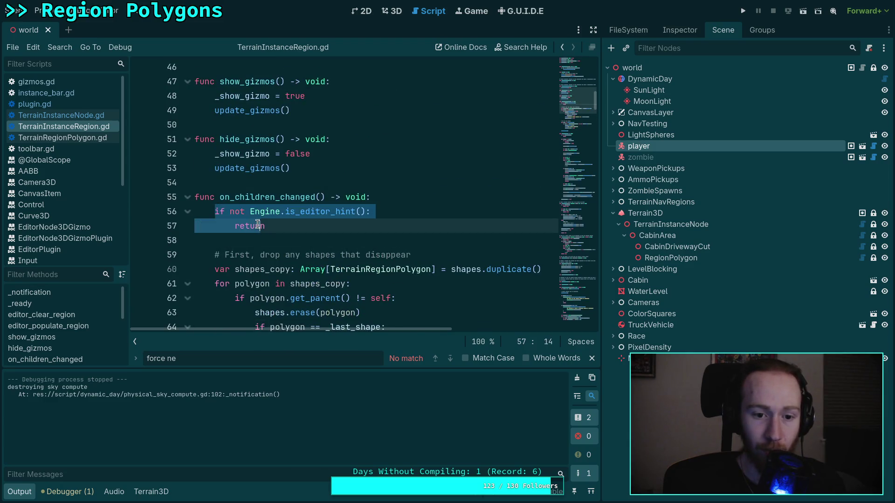
left_click(254, 226)
Replace return with pass on line 57, save, and run the game again.
double_click(252, 225)
type("ya")
key("BackSpace")
key("BackSpace")
type("pass")
key("ctrl+s")
left_click(743, 11)
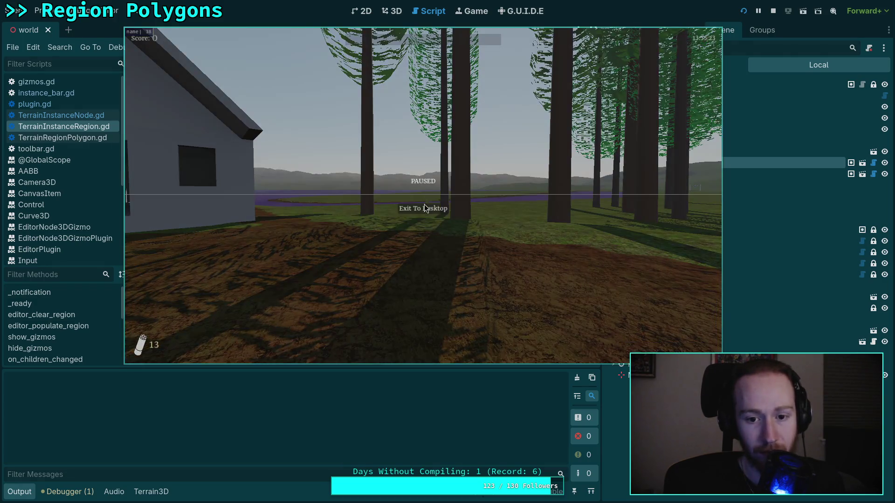
left_click(772, 11)
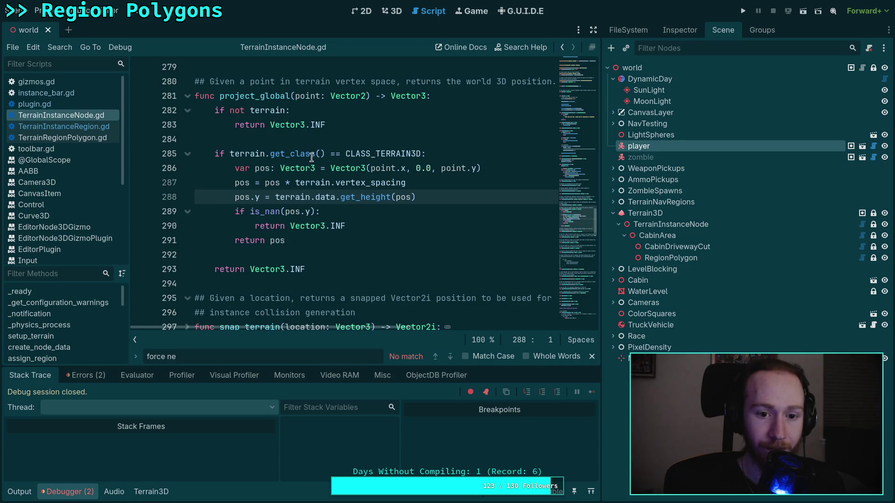
Restore return on line 57, save, and run and exit the game once more.
scroll(311, 155, "up", 20)
left_click(82, 126)
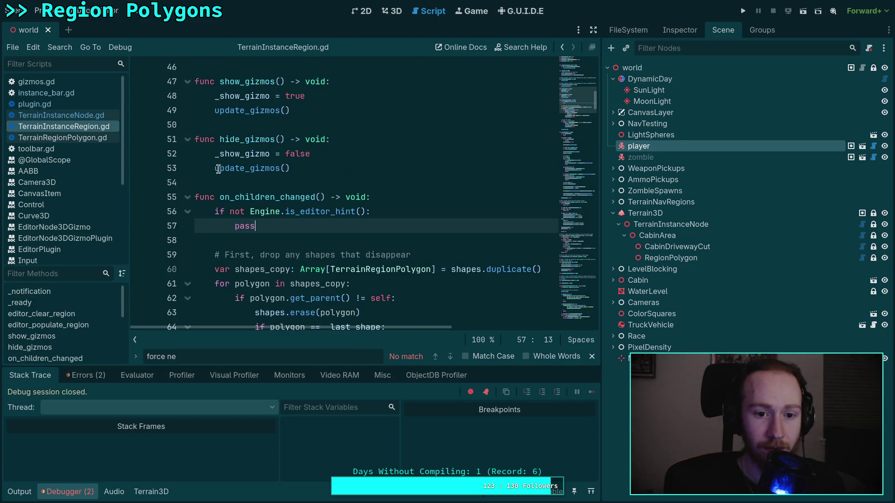
left_click_drag(256, 225, 236, 226)
type("r")
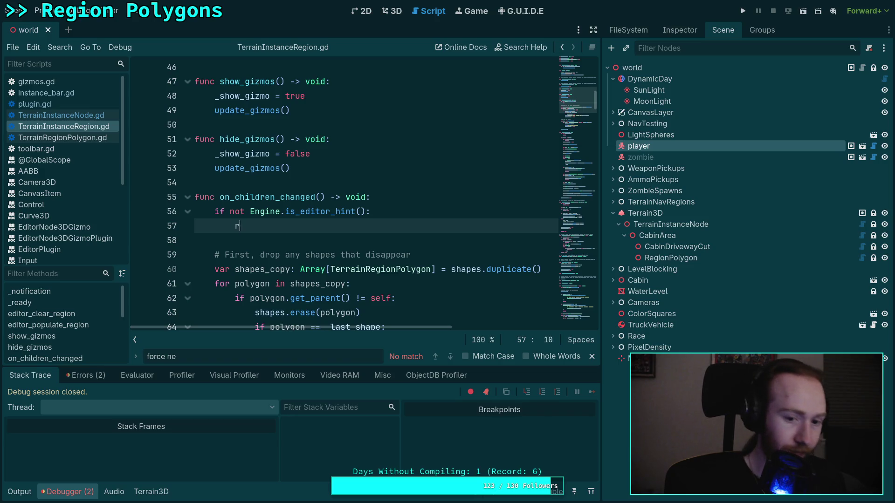
type("eturn")
key("ctrl+s")
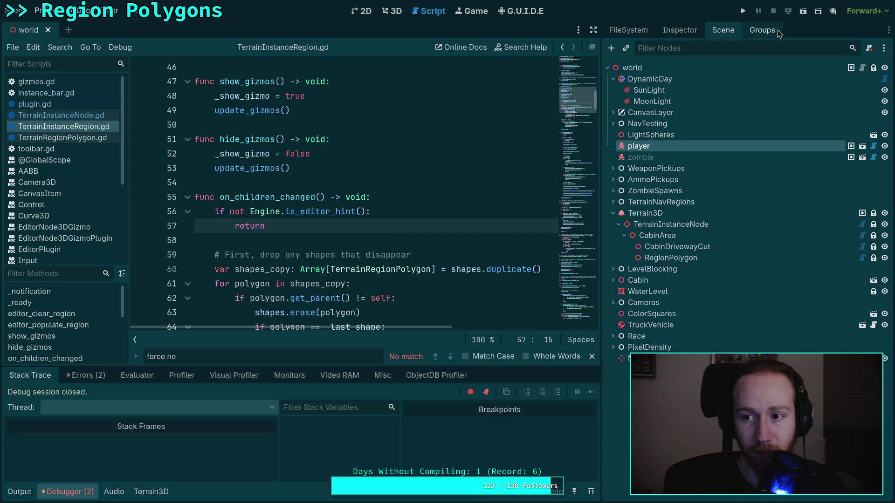
left_click(744, 11)
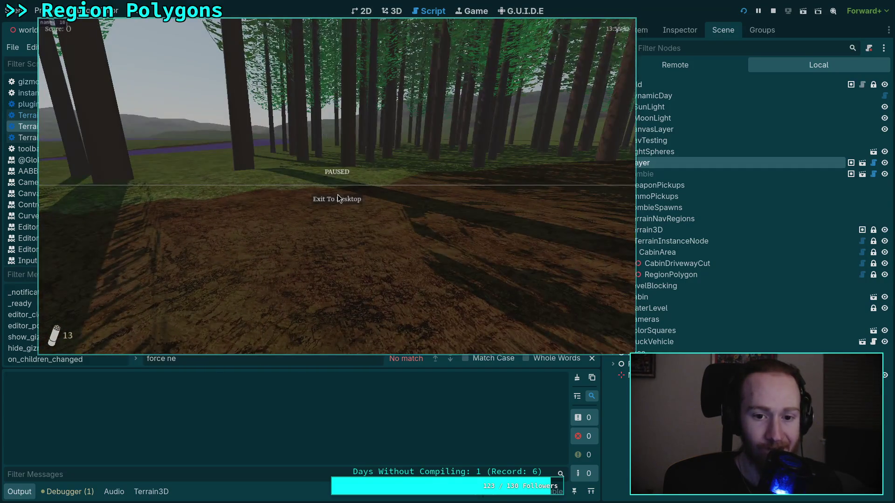
left_click(338, 198)
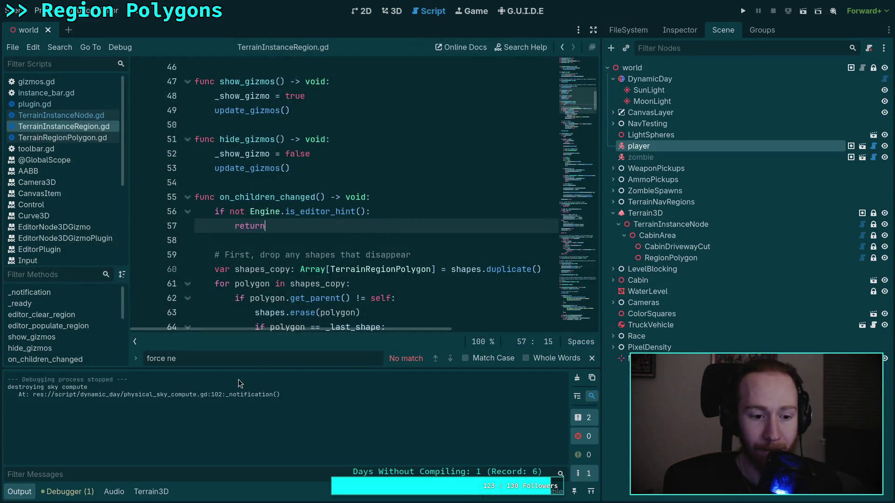
left_click(592, 358)
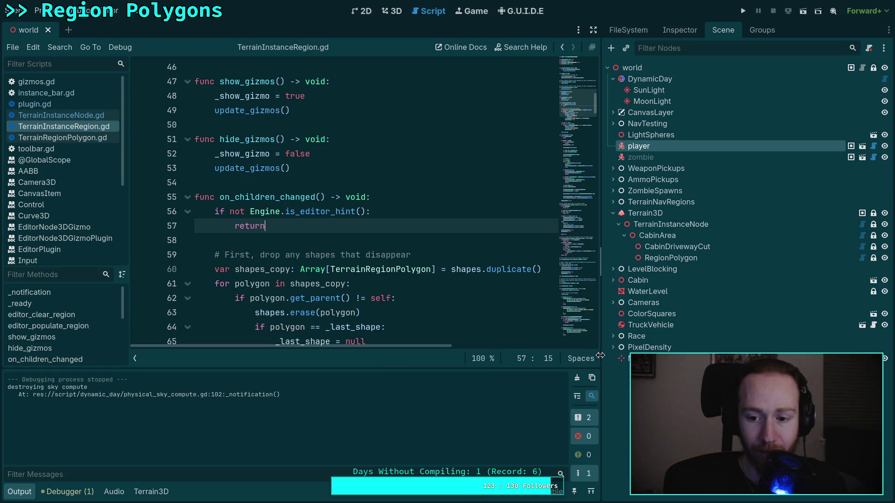
Expand the NarrowleafCottonwoodA.tscn invalid-UID warning in Debugger Errors, then show the FileSystem tree.
left_click_drag(600, 261, 661, 261)
left_click(21, 492)
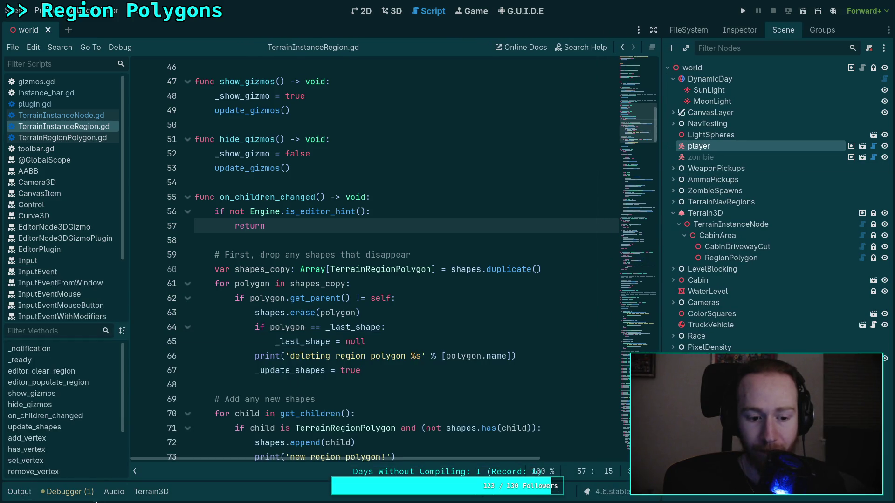
left_click(70, 492)
left_click(82, 375)
mouse_move(167, 421)
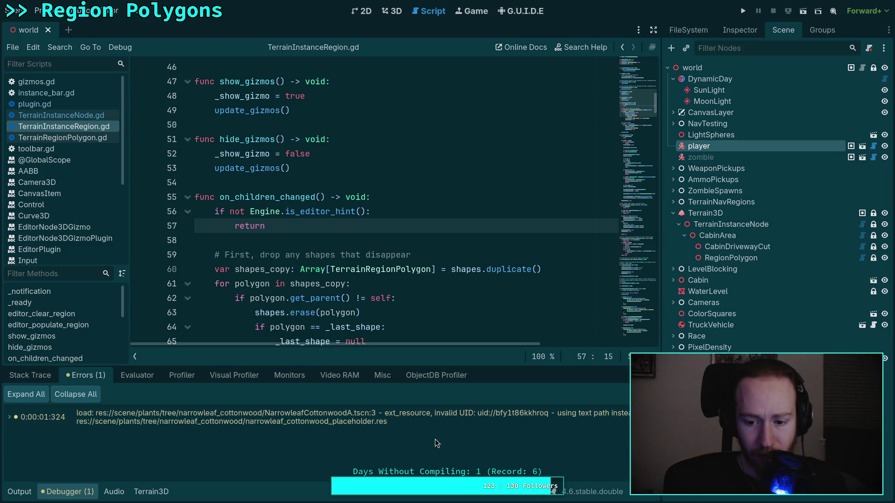
left_click(462, 420)
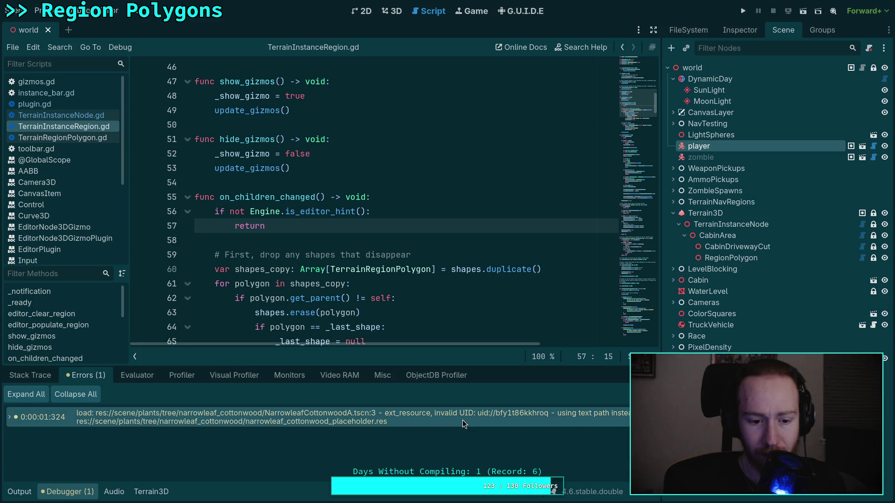
double_click(451, 420)
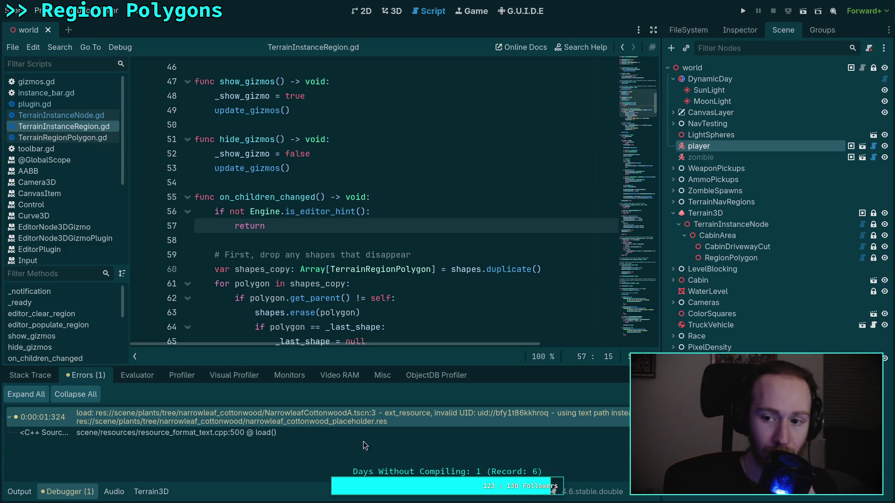
left_click(704, 32)
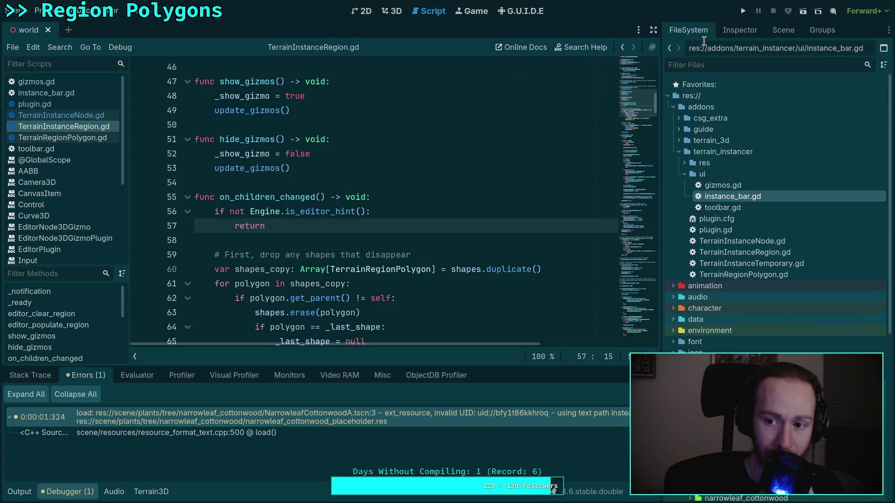
Open the NarrowleafCottonwoodA.tscn scene from the narrowleaf_cottonwood tree folder.
scroll(737, 233, "down", 5)
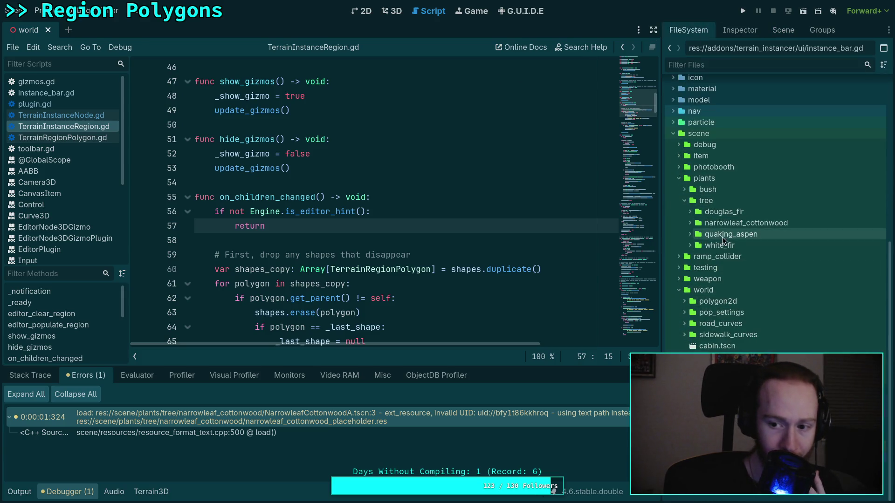
left_click(695, 223)
left_click(691, 223)
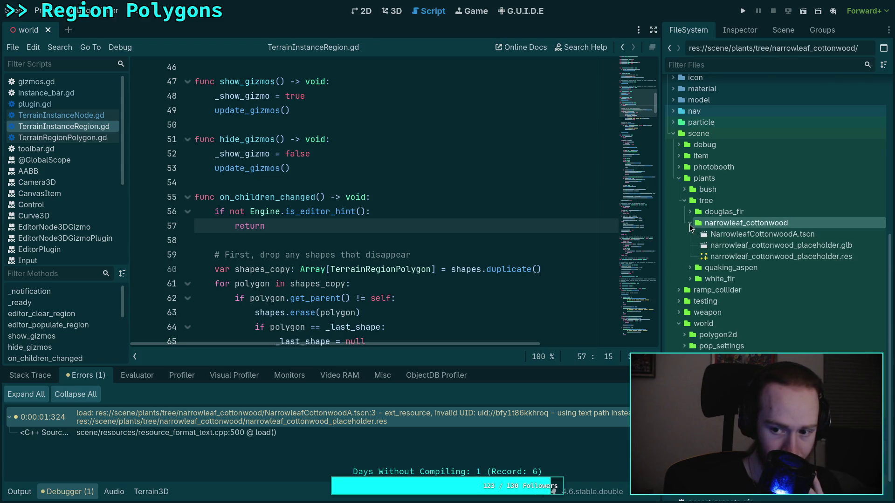
double_click(723, 234)
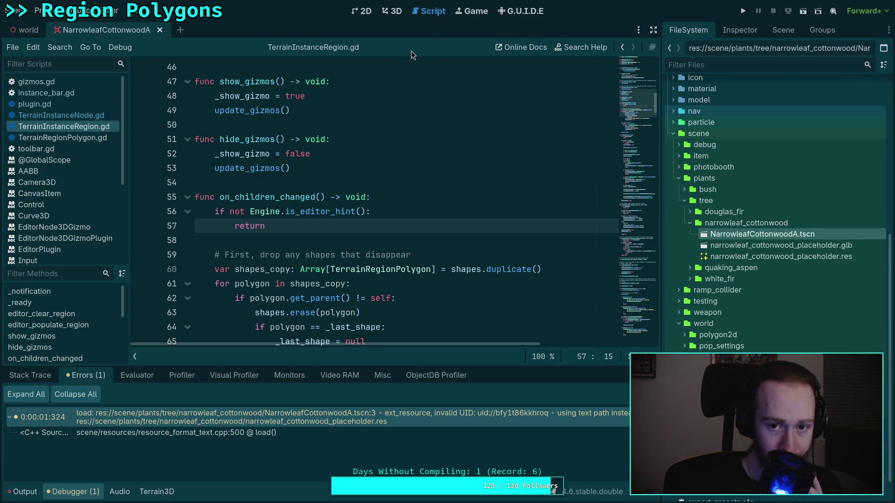
Select LOD0, expand its Surface 0 in the Inspector, and show the Mesh replacement choices.
left_click(750, 30)
left_click(783, 30)
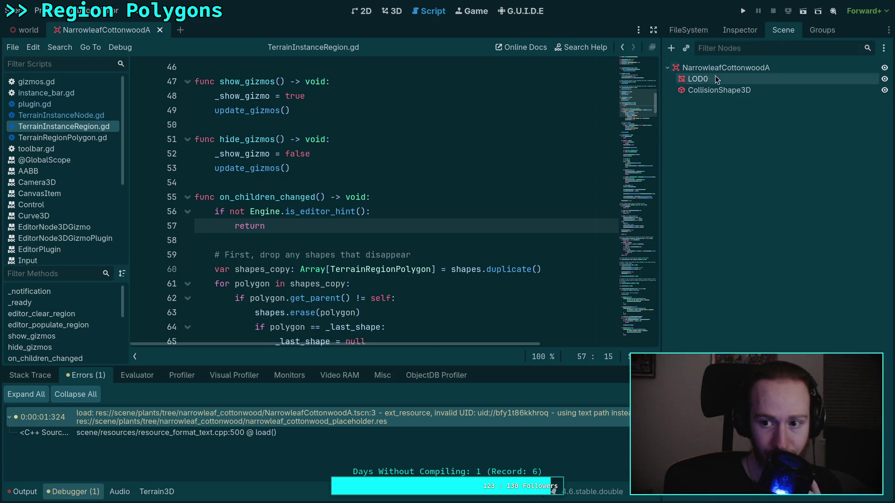
left_click(744, 30)
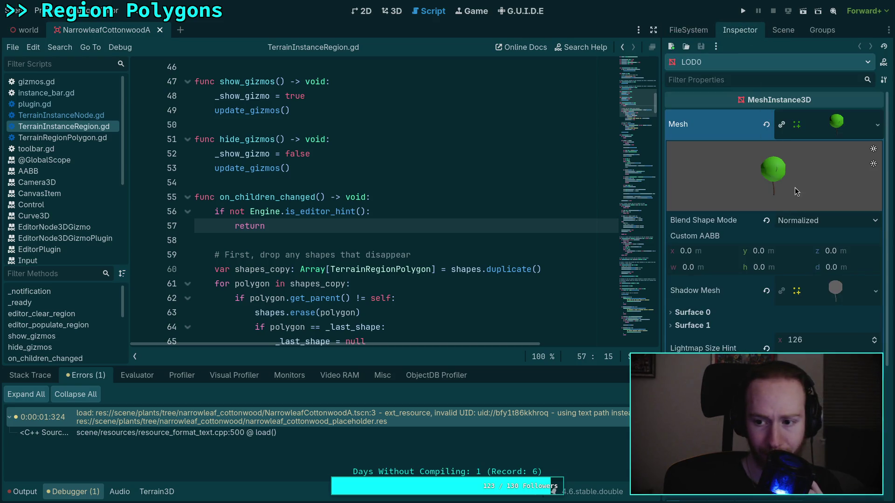
left_click(846, 125)
left_click(844, 126)
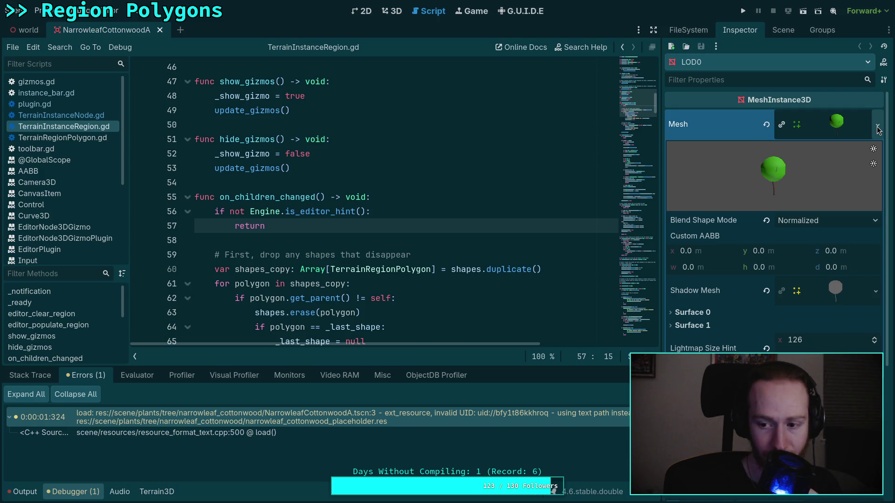
left_click(692, 312)
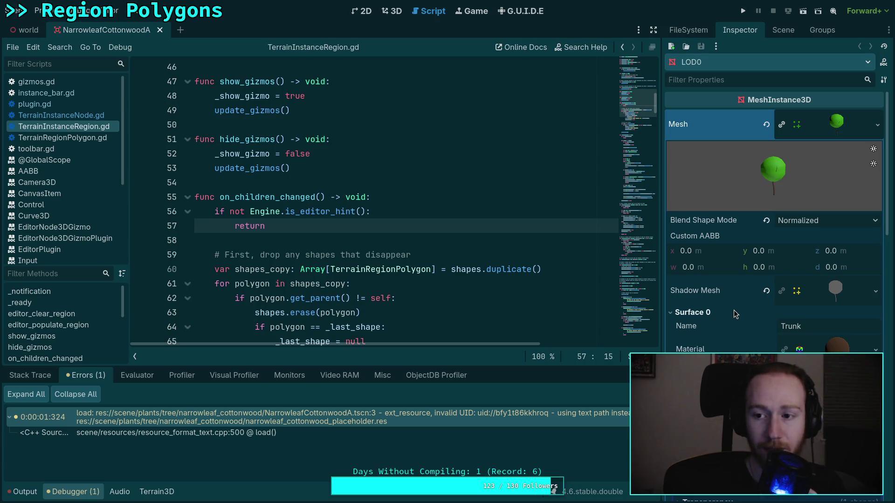
left_click(877, 125)
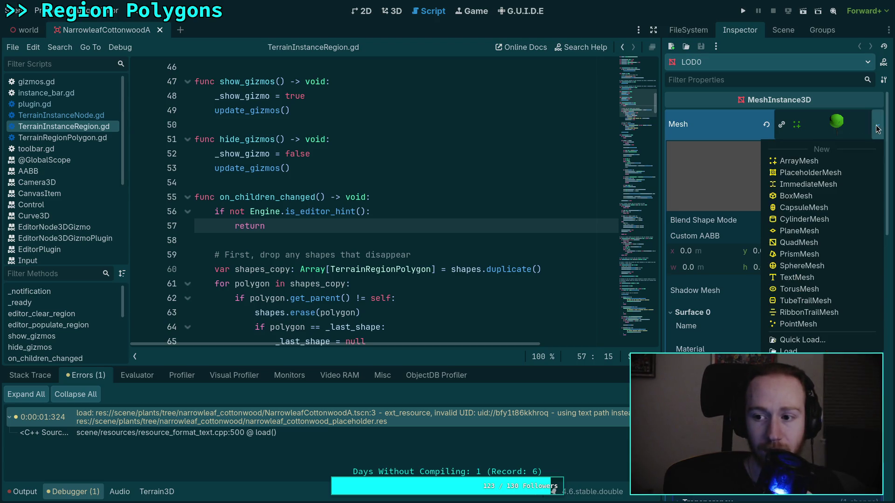
Assign the narrowleaf cottonwood mesh to LOD0 via Quick Load and save the tree scene.
left_click(824, 341)
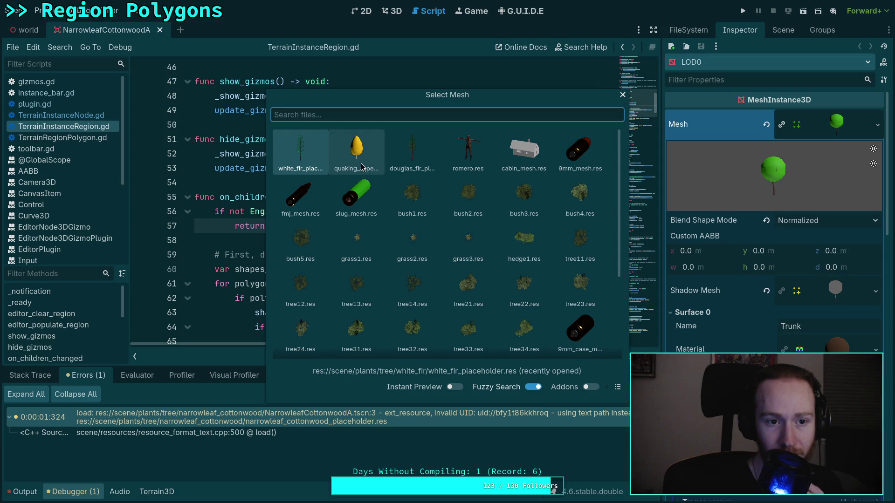
type("narrow")
double_click(305, 156)
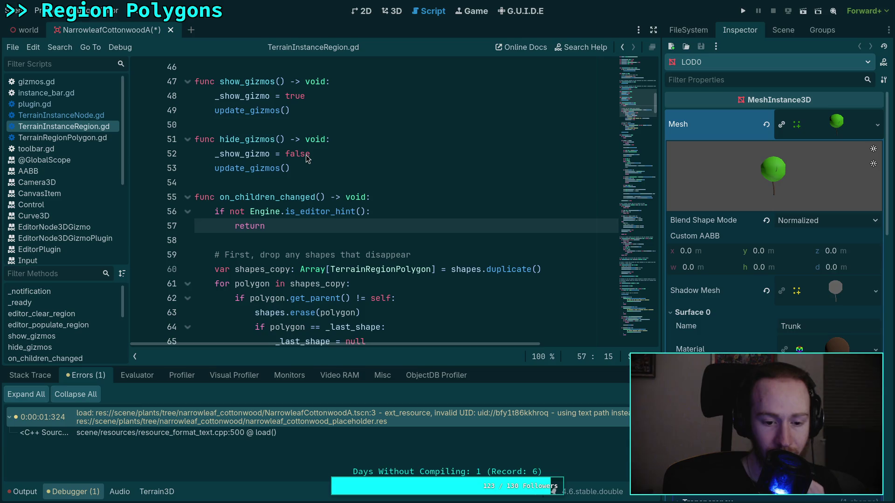
key("ctrl+s")
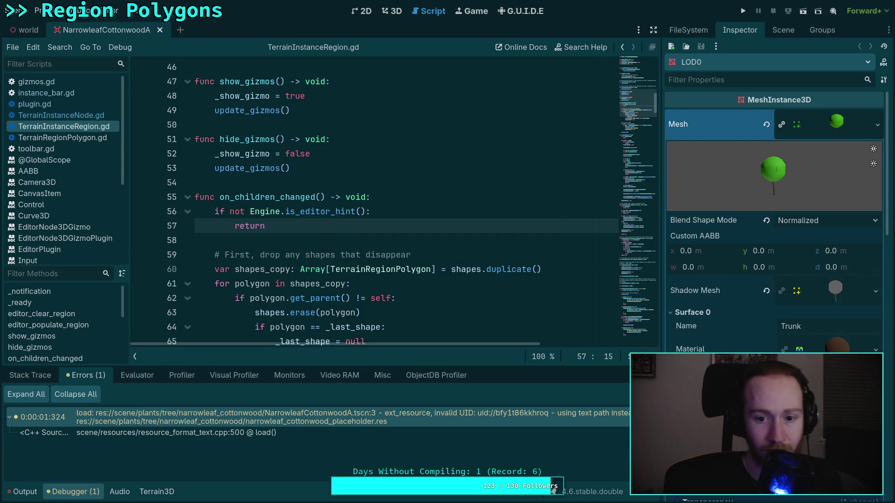
Test-run the game with F5, then quit back to the editor's output log.
scroll(739, 293, "down", 5)
scroll(739, 233, "up", 5)
key("F5")
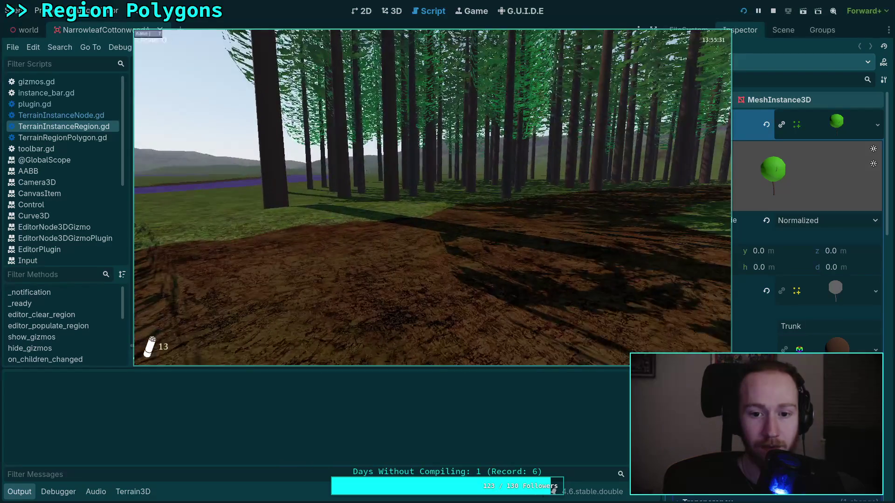
key("Escape")
left_click(432, 211)
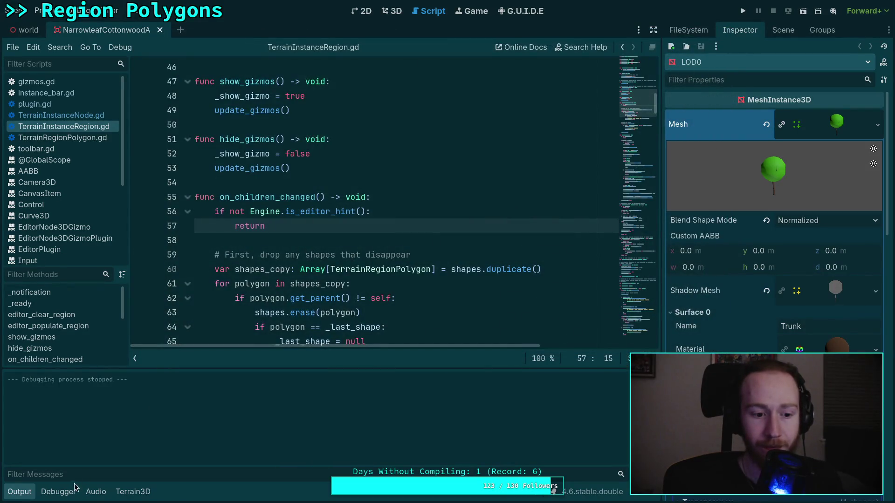
left_click(59, 491)
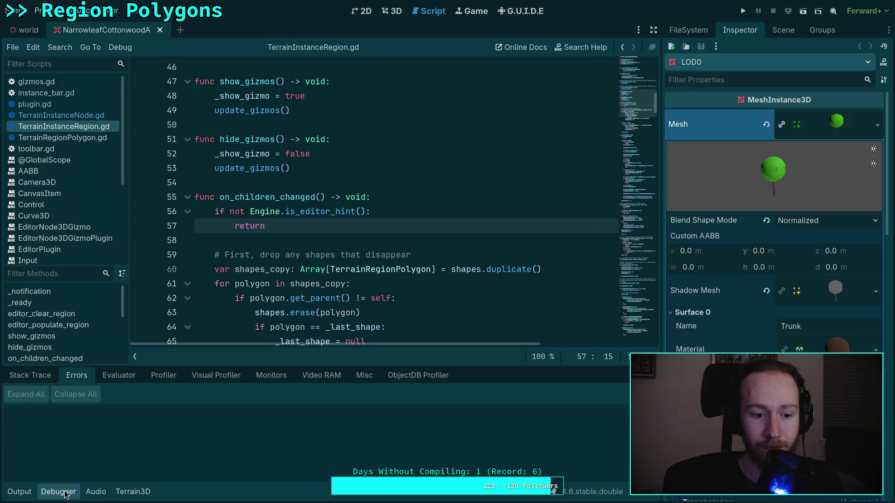
left_click(19, 492)
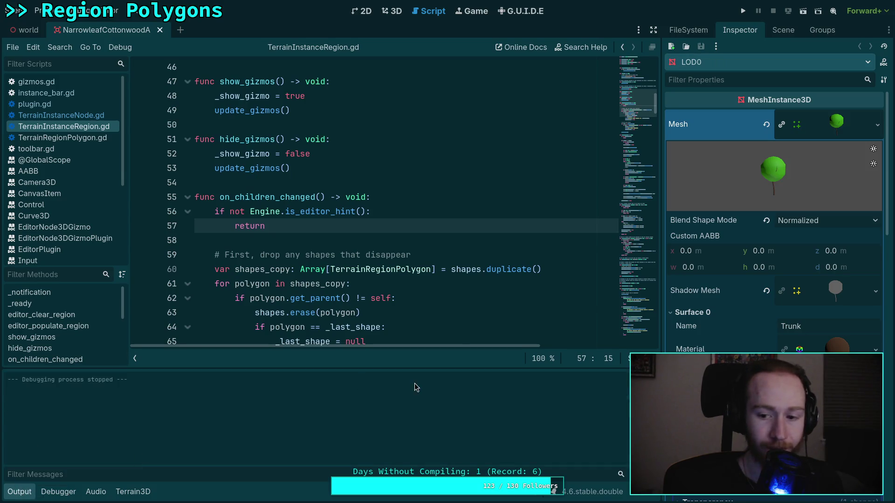
Close the NarrowleafCottonwoodA scene and save the world scene in the 3D view.
left_click(160, 30)
left_click(391, 11)
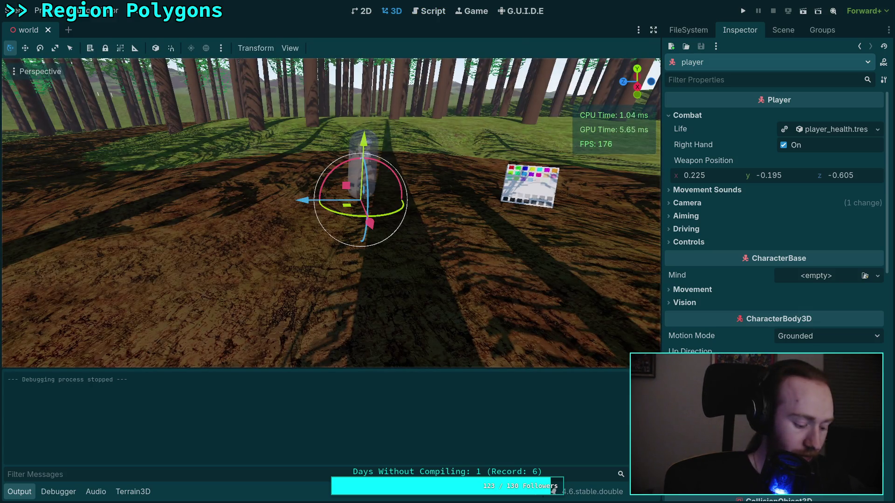
key("ctrl+s")
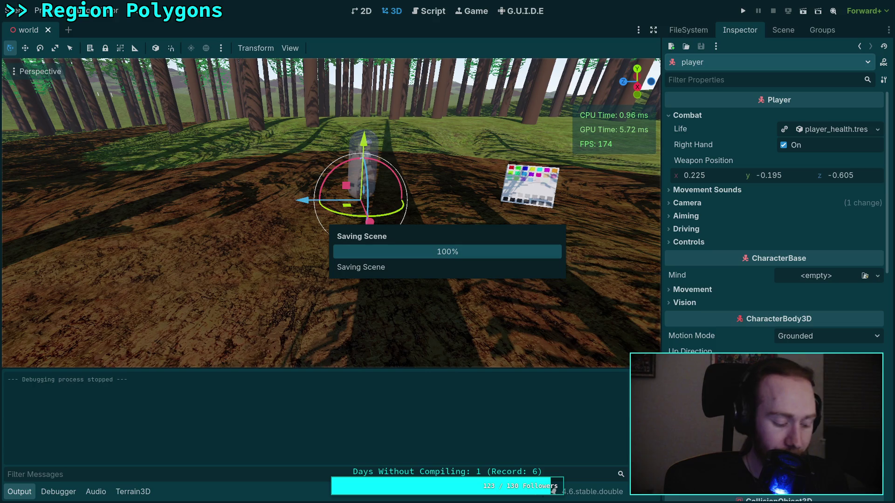
key("super+4")
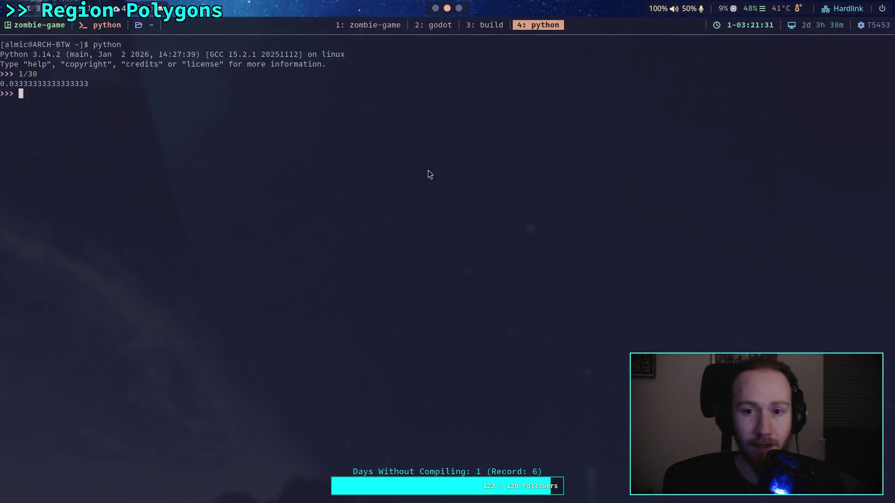
Run git status in the project terminal to list uncommitted changes.
key("super+1")
type("qgit status")
key("Return")
type("git")
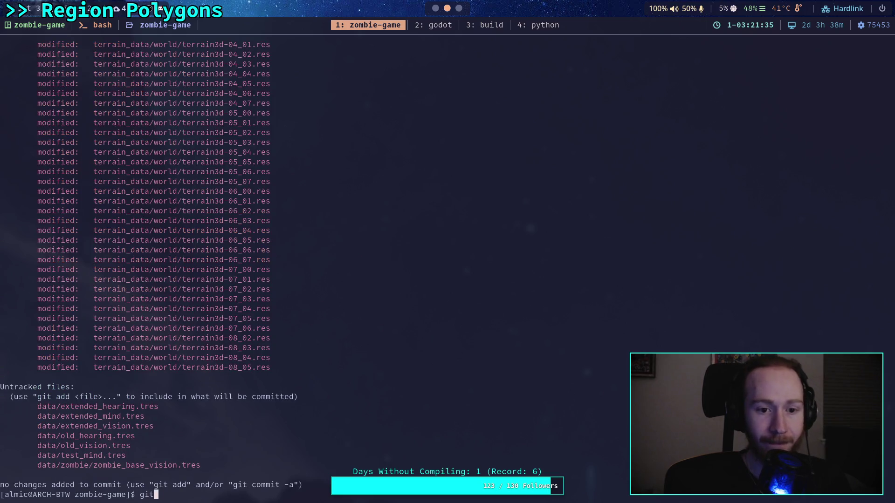
scroll(428, 314, "up", 7)
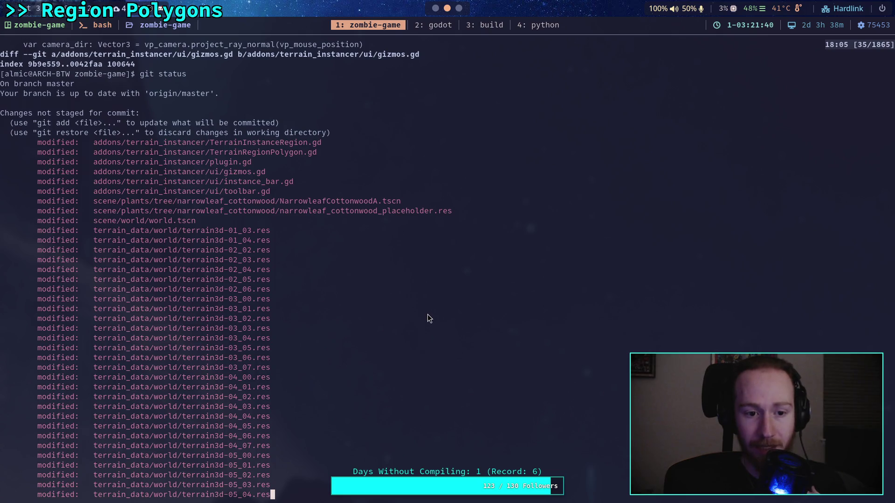
scroll(428, 318, "down", 7)
Discard changes with git restore terrain_data/world/terrain3d* and recheck git status.
type("qrestore ")
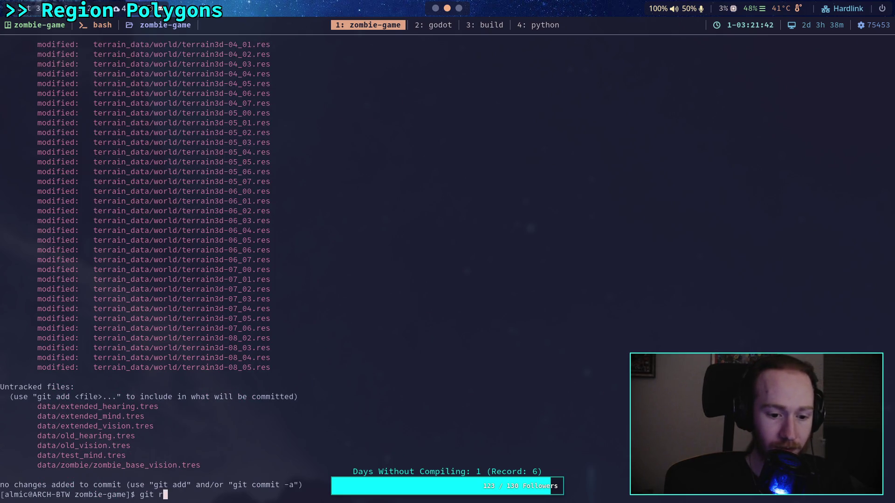
type("ter")
key("Tab")
type("wo")
key("Tab")
type("ter")
key("Tab")
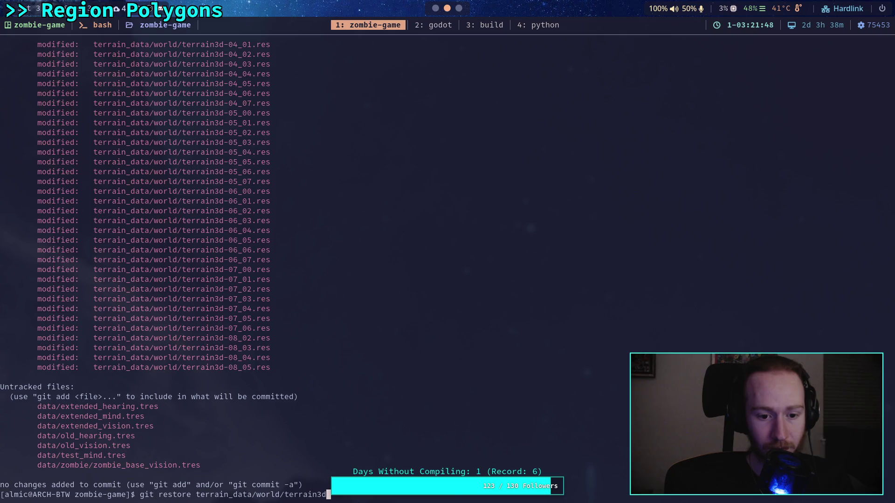
type("*")
key("Return")
type("git status")
key("Return")
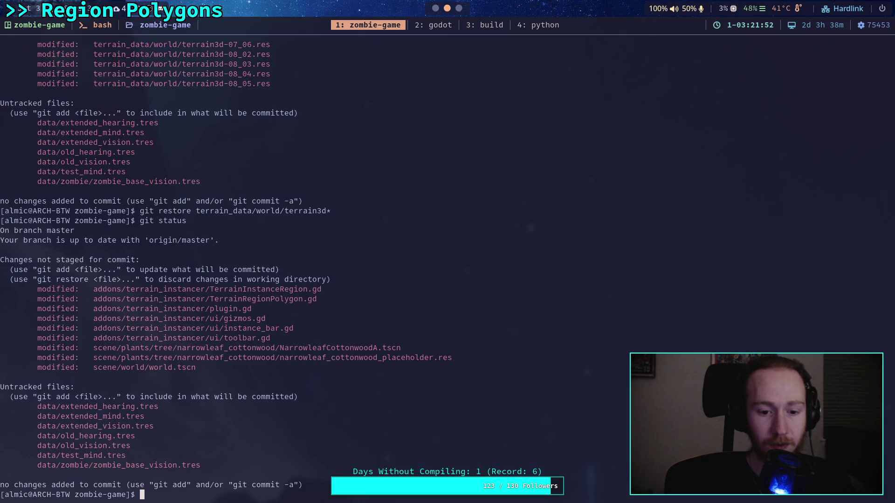
Git restore the narrowleaf_cottonwood placeholder .res file under scene/plants/tree.
type("gi")
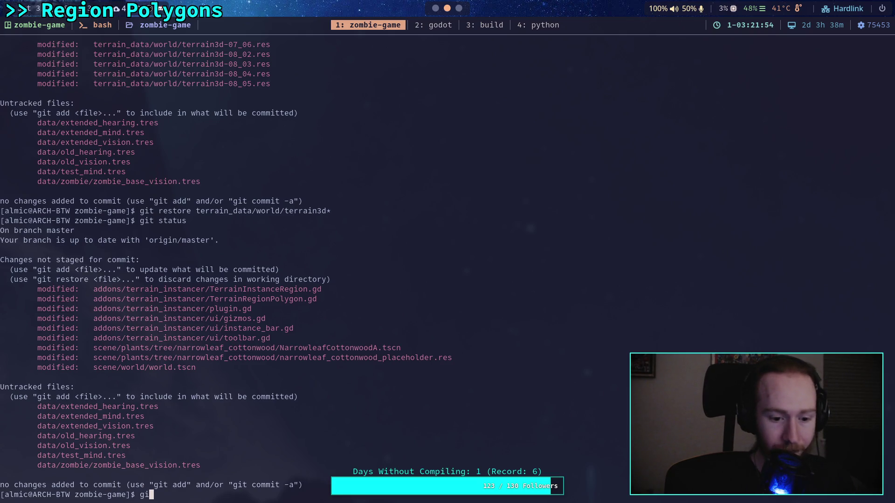
type("t diff")
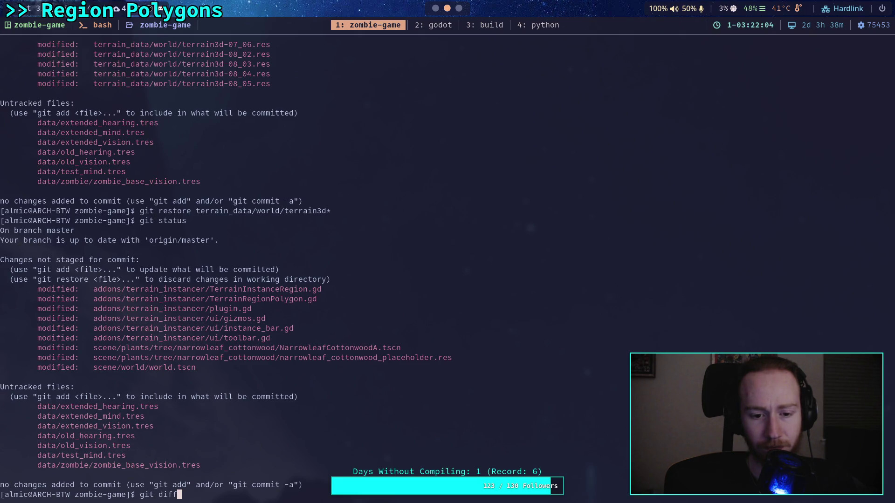
key("BackSpace")
key("BackSpace")
key("BackSpace")
key("BackSpace")
type("restore ")
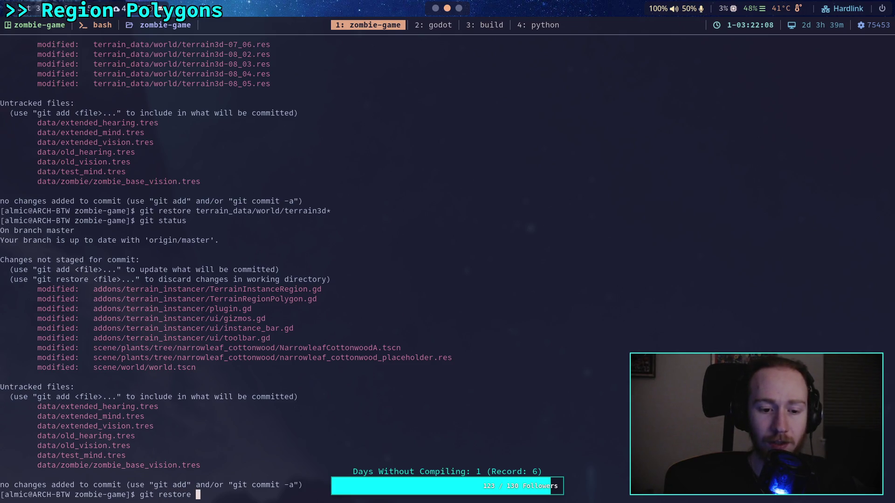
type("scene/pla")
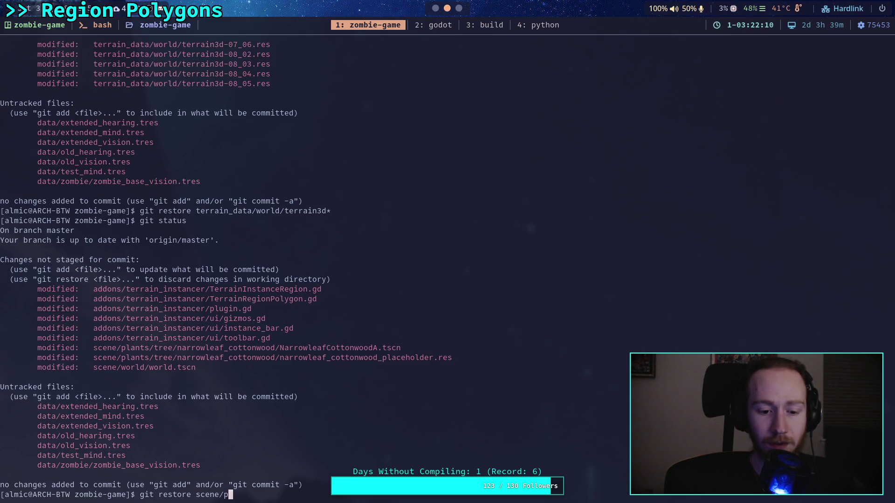
key("Tab")
type("tr")
key("Tab")
type("na")
key("Tab")
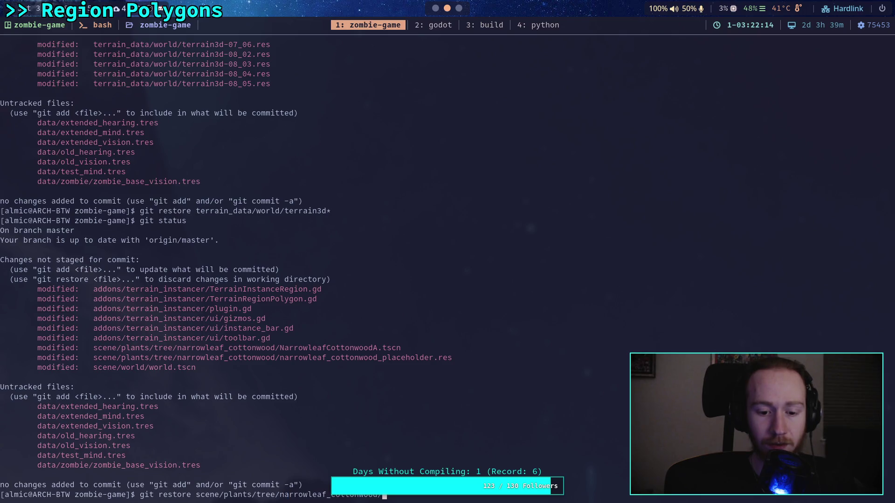
key("Tab")
key("Return")
Confirm with git status, then return to Godot and create a new empty scene.
type("git status")
key("Return")
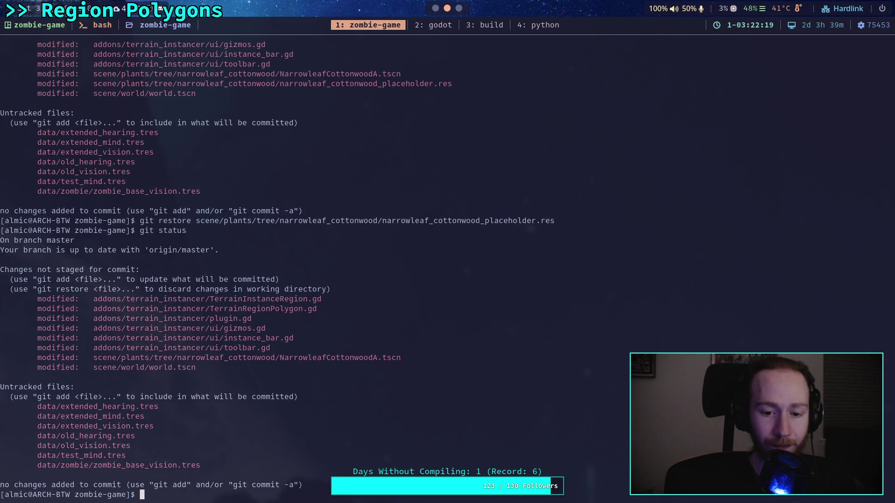
key("super+2")
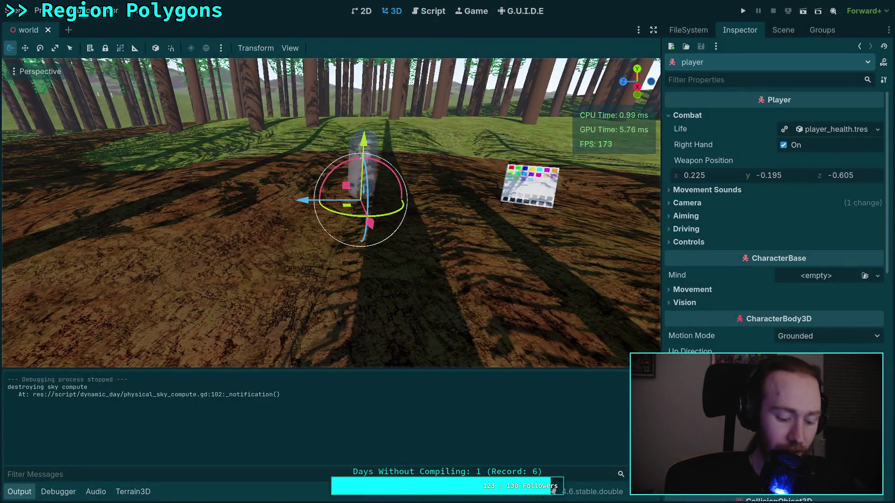
key("ctrl+n")
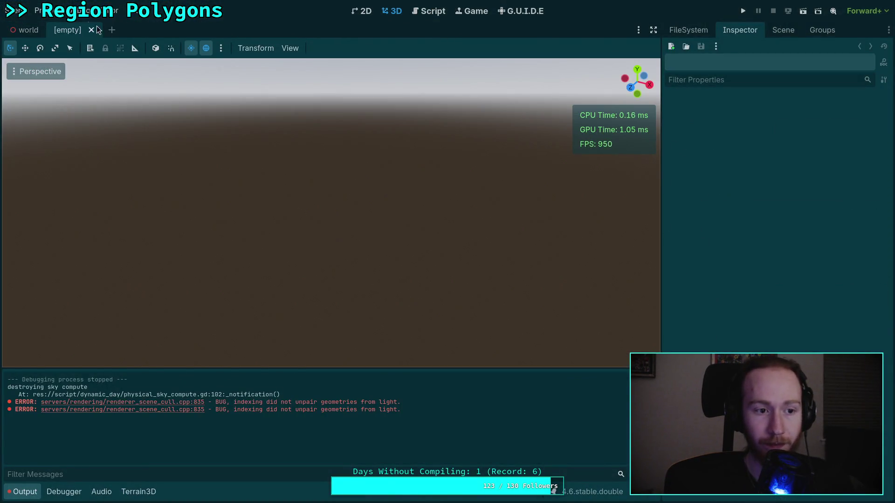